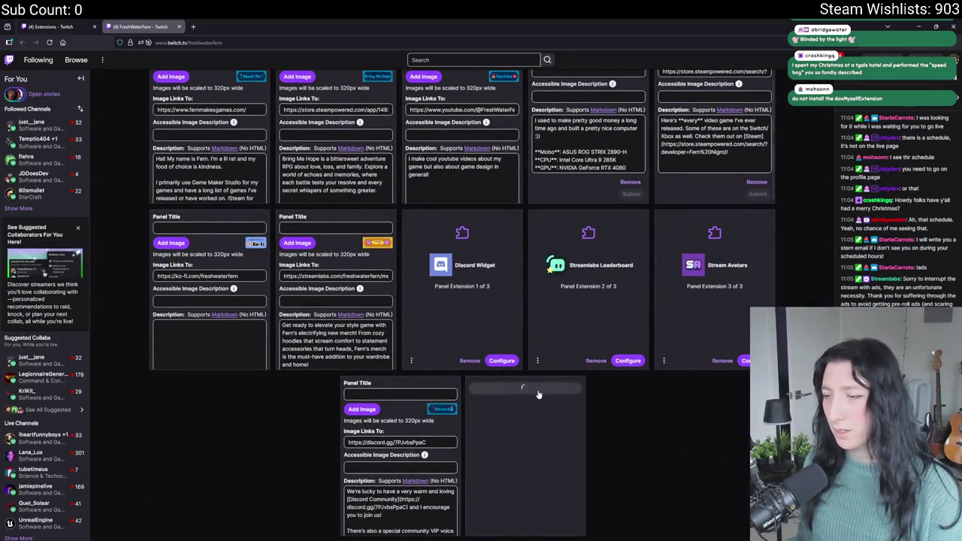
Add a blank text-or-image panel beside the Discord panel, then return to the Extensions dashboard
left_click(536, 391)
left_click(484, 394)
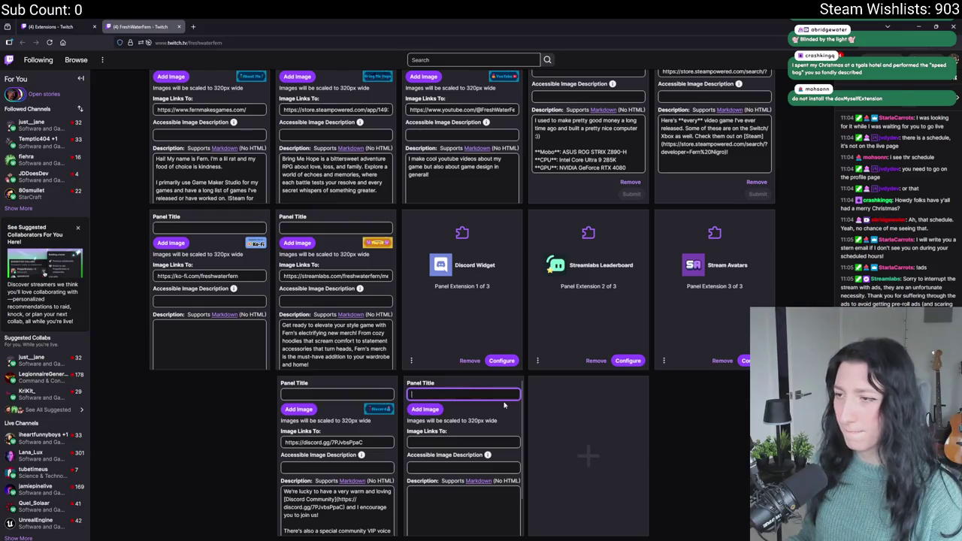
left_click(713, 443)
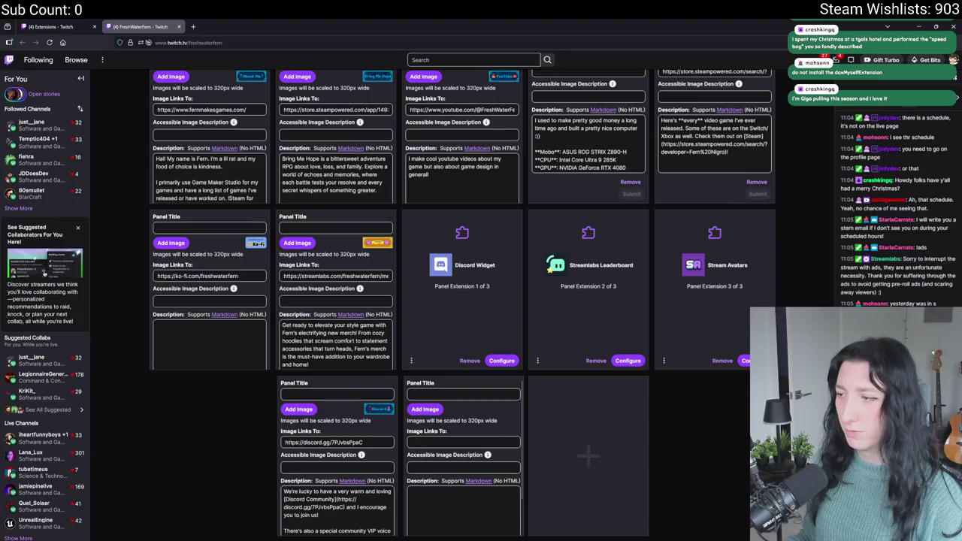
scroll(574, 362, "up", 3)
key("ctrl+shift+Tab")
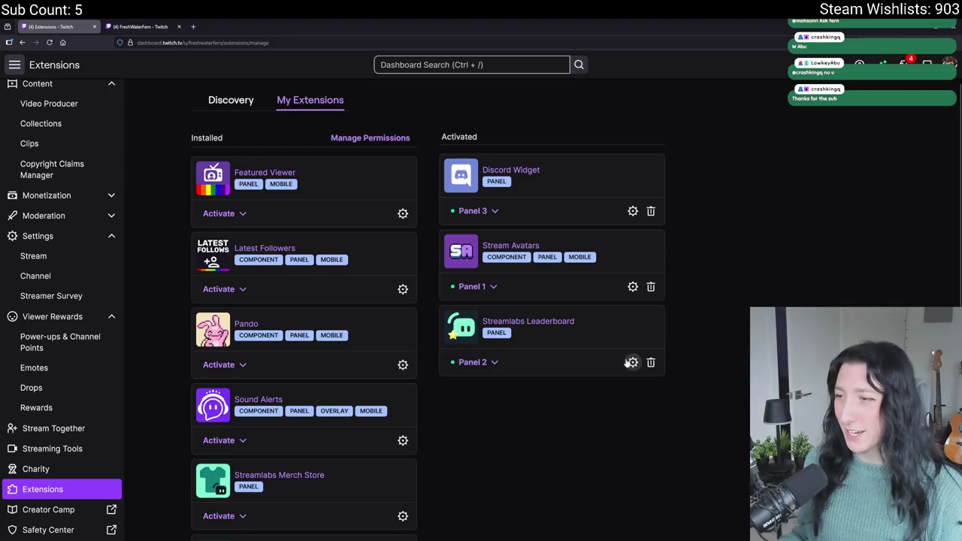
Look at the Streamlabs Leaderboard settings and the schedule extension's panel slot options without changing anything
left_click(630, 360)
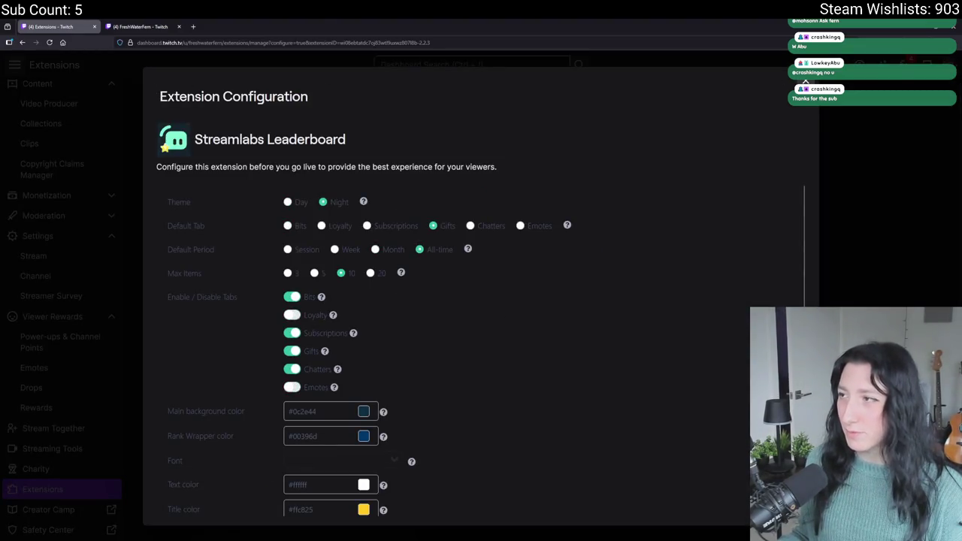
key("Escape")
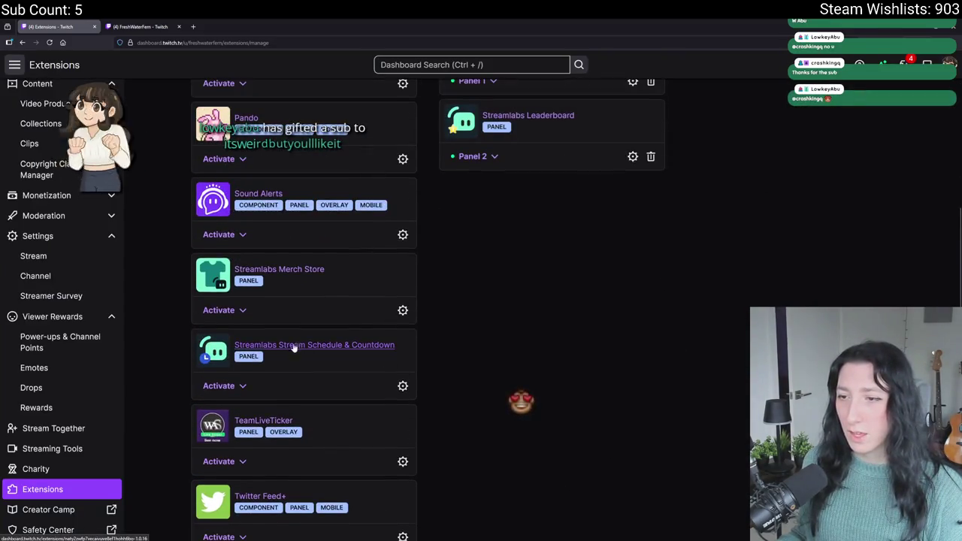
left_click(219, 385)
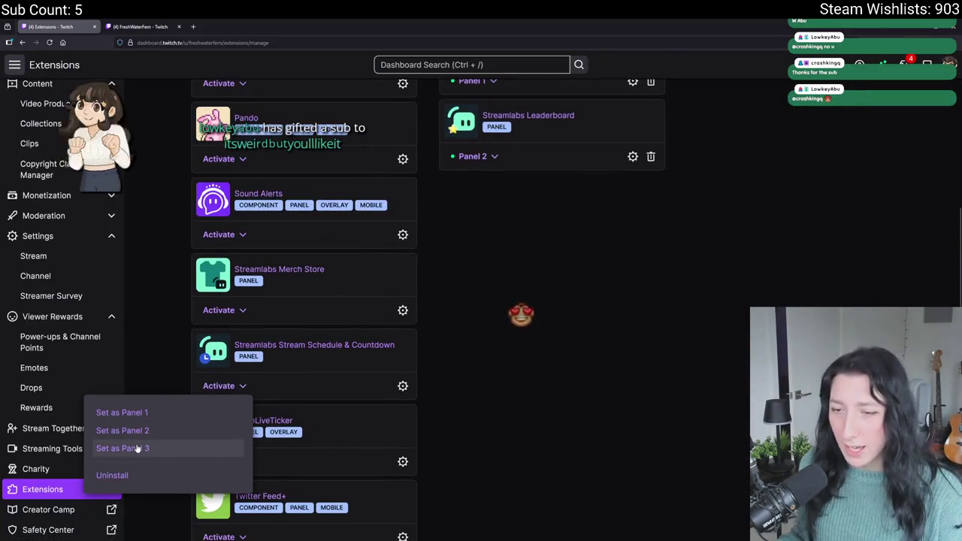
left_click(541, 386)
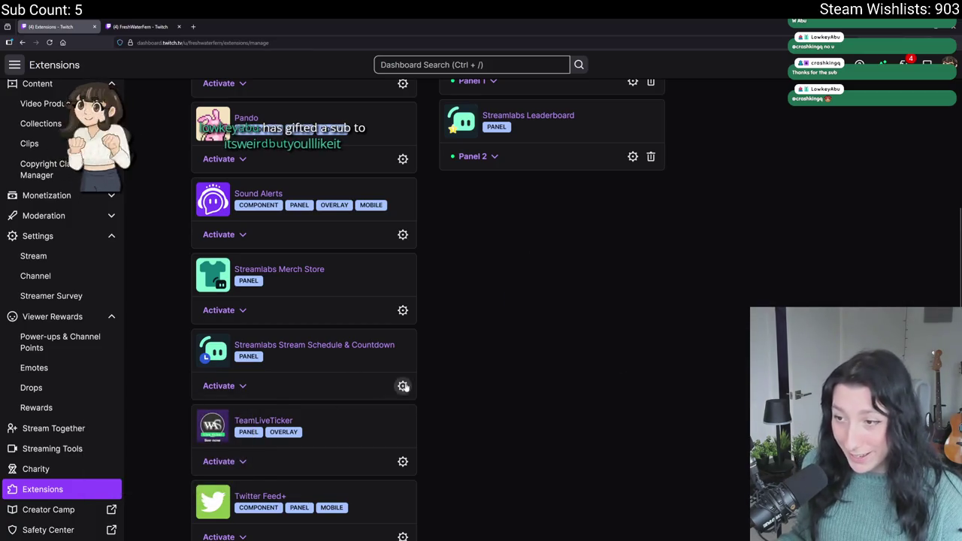
In Stream Schedule & Countdown settings, uncheck Monday and Wednesday, check Saturday, and set Friday to 11:00
left_click(403, 387)
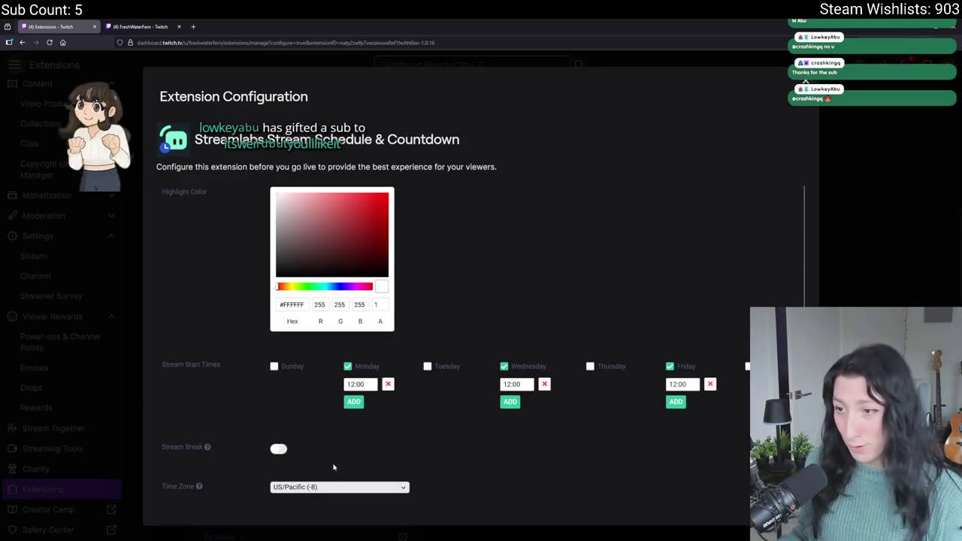
left_click(347, 366)
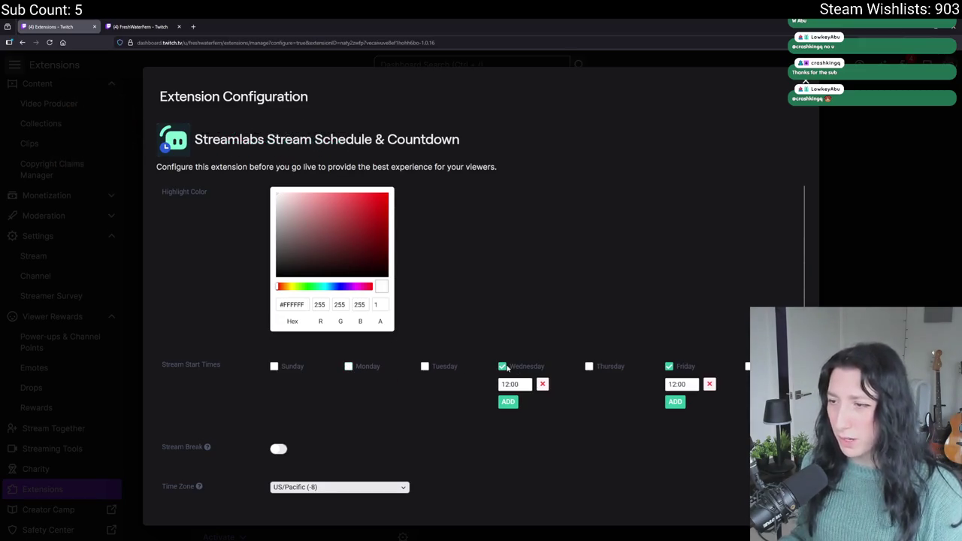
left_click(503, 366)
left_click(747, 366)
left_click(676, 384)
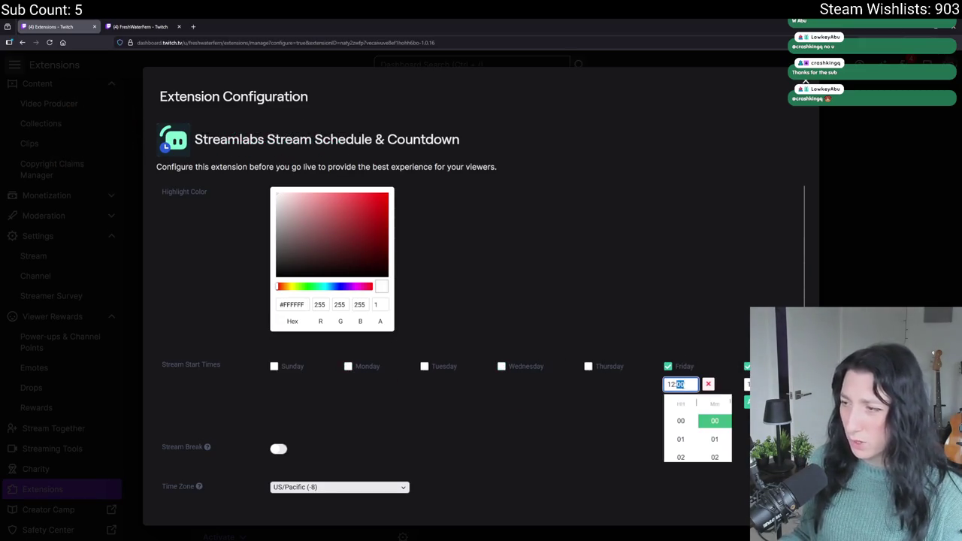
scroll(689, 432, "down", 3)
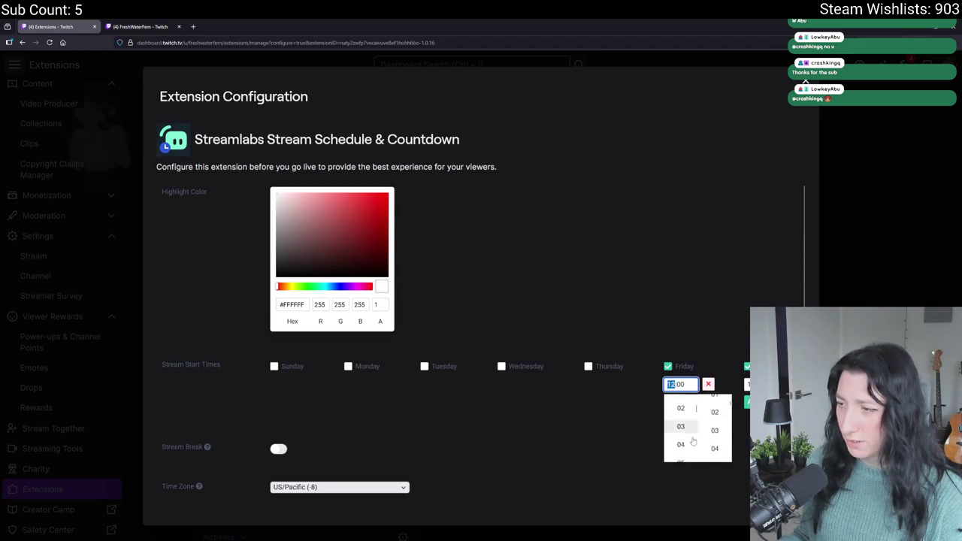
left_click(685, 428)
left_click(747, 384)
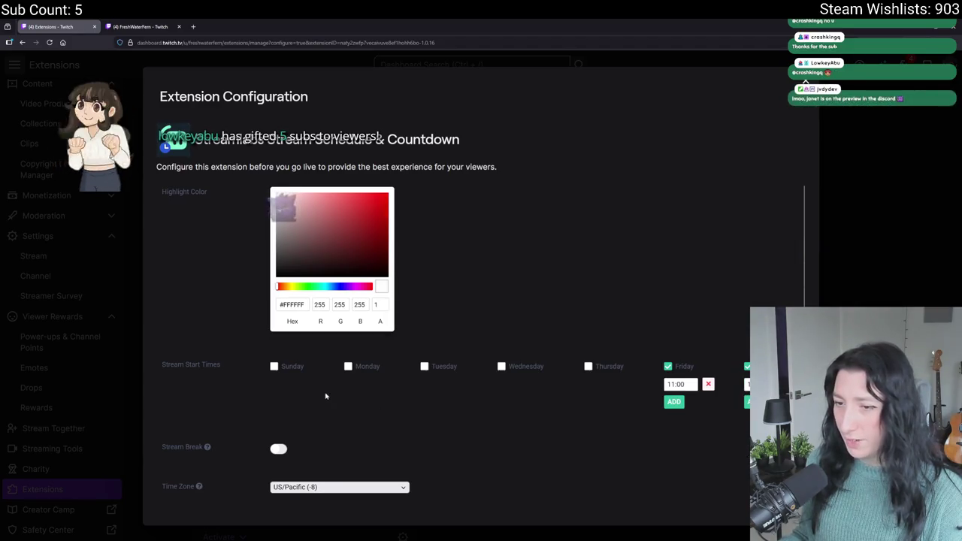
Add Sunday as a stream day starting at 11:00
left_click(273, 366)
left_click(279, 384)
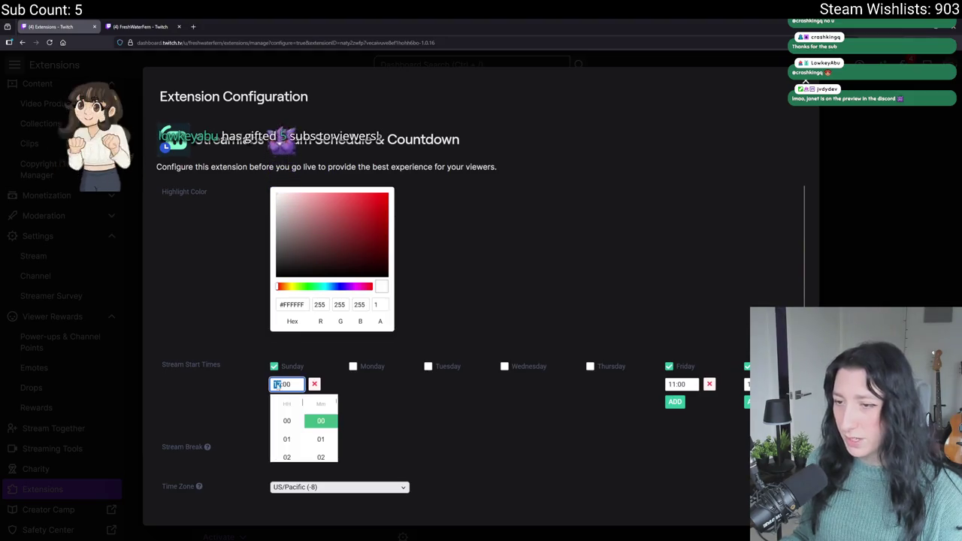
scroll(287, 436, "up", 3)
left_click(286, 440)
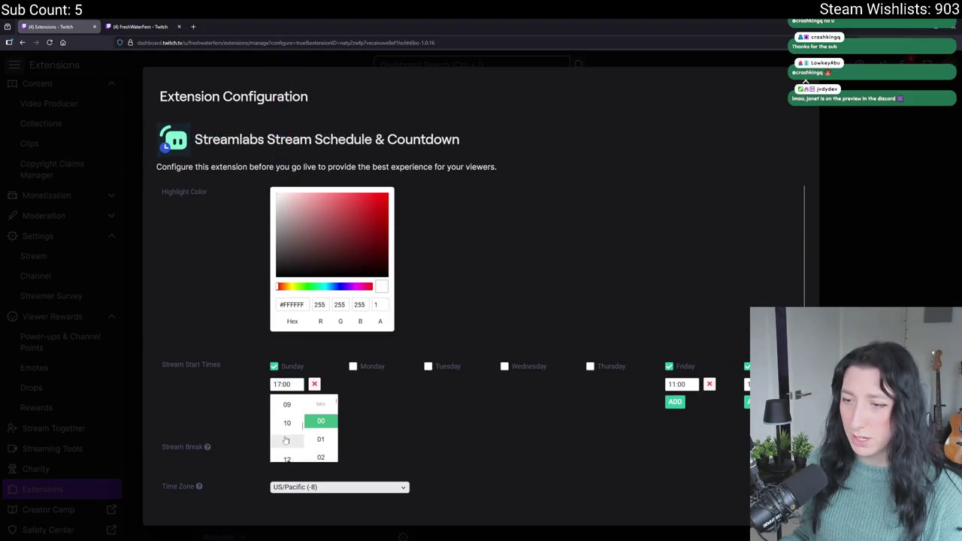
left_click(410, 425)
scroll(341, 401, "down", 1)
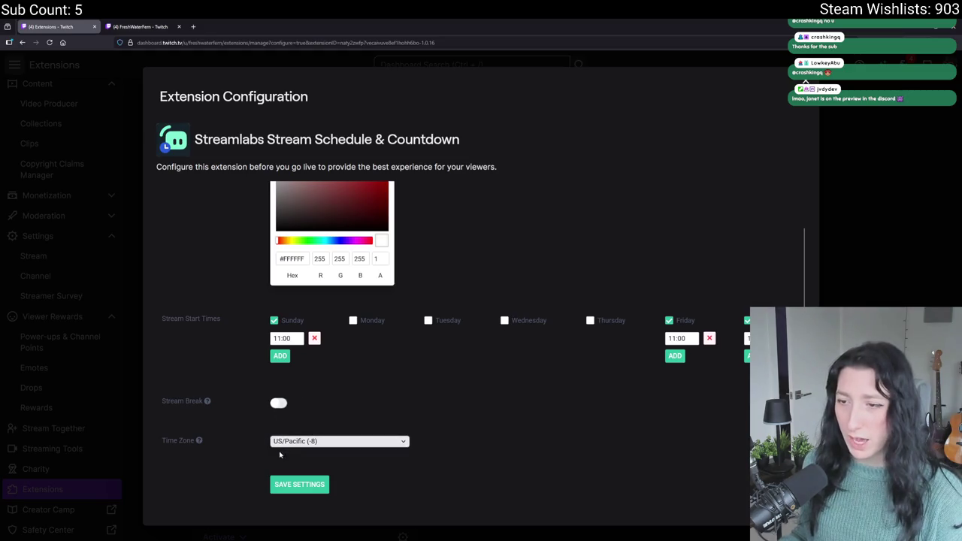
scroll(375, 310, "up", 1)
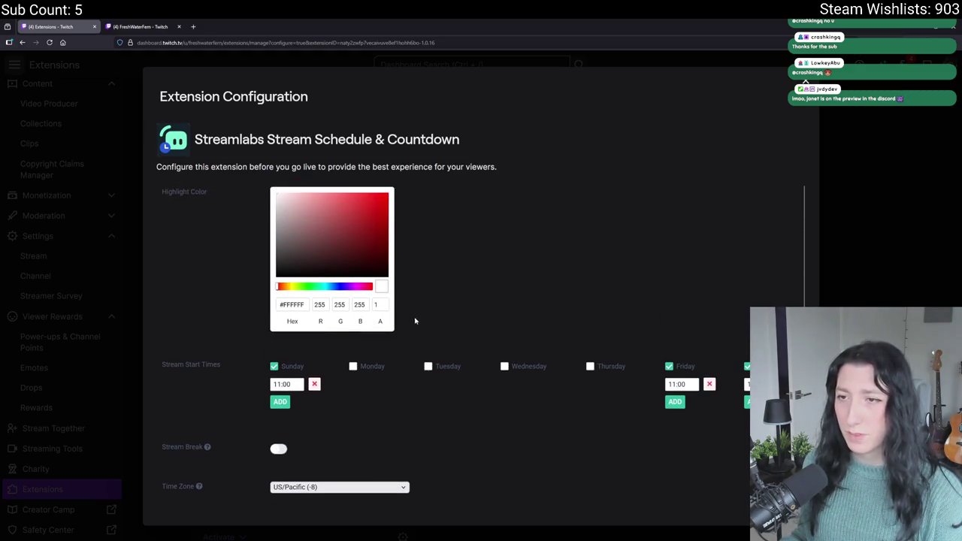
scroll(360, 499, "down", 1)
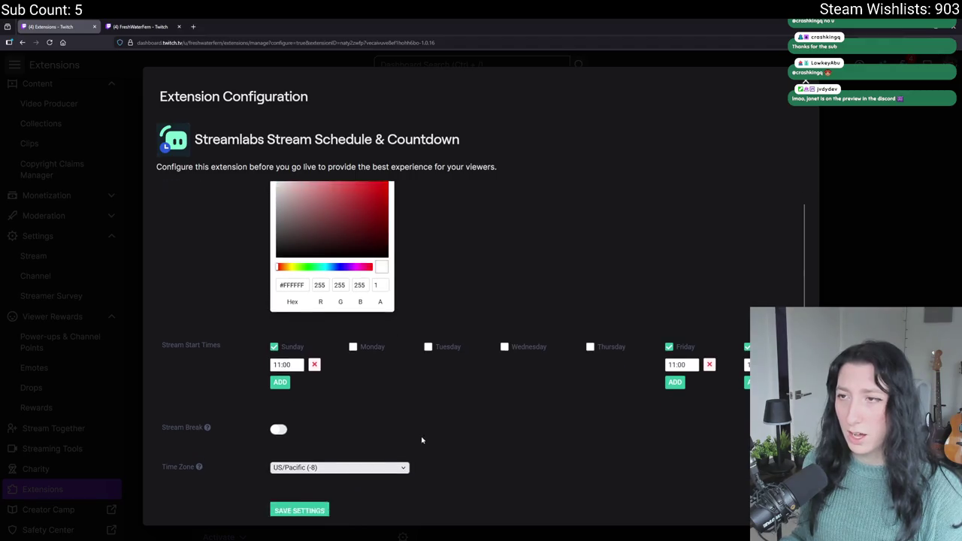
Save the schedule settings, close the configuration, and go to the channel page
left_click(300, 485)
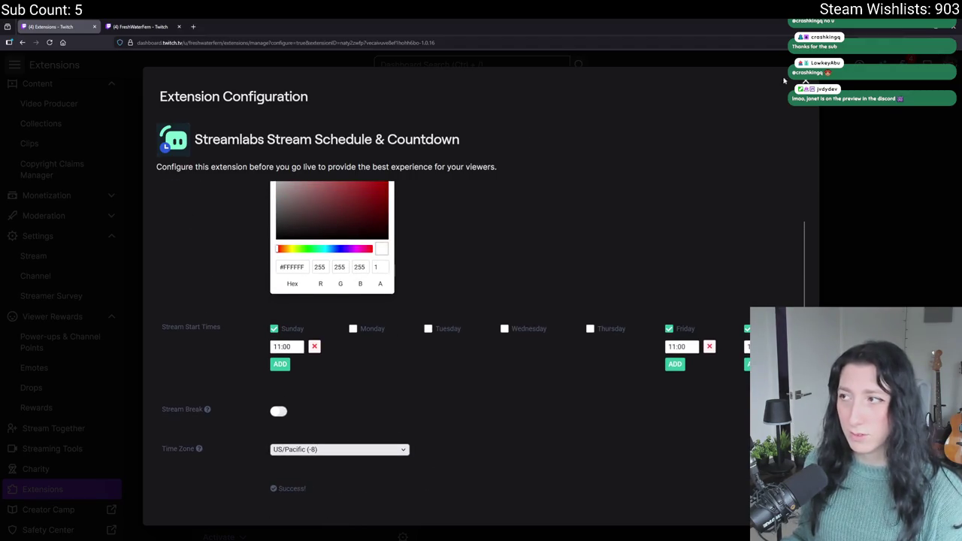
left_click(804, 81)
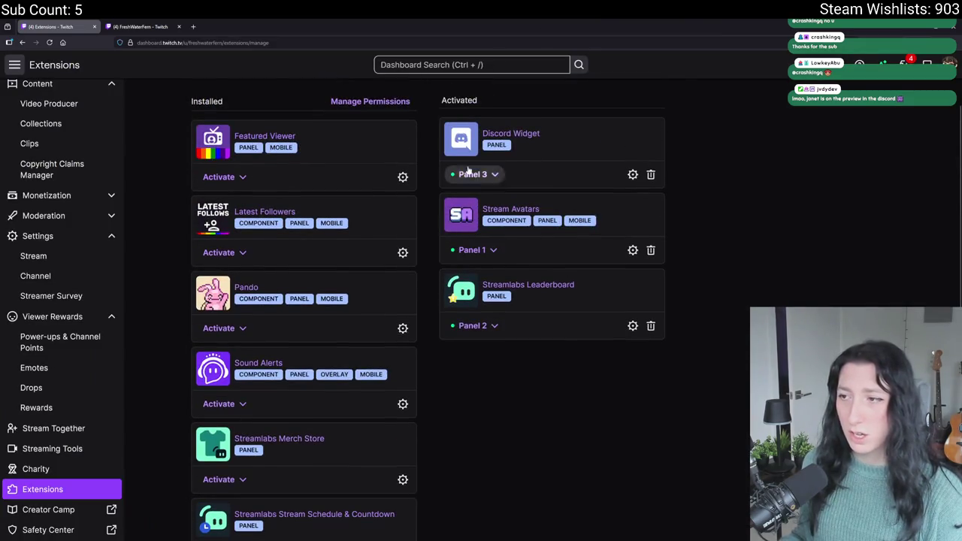
left_click(143, 27)
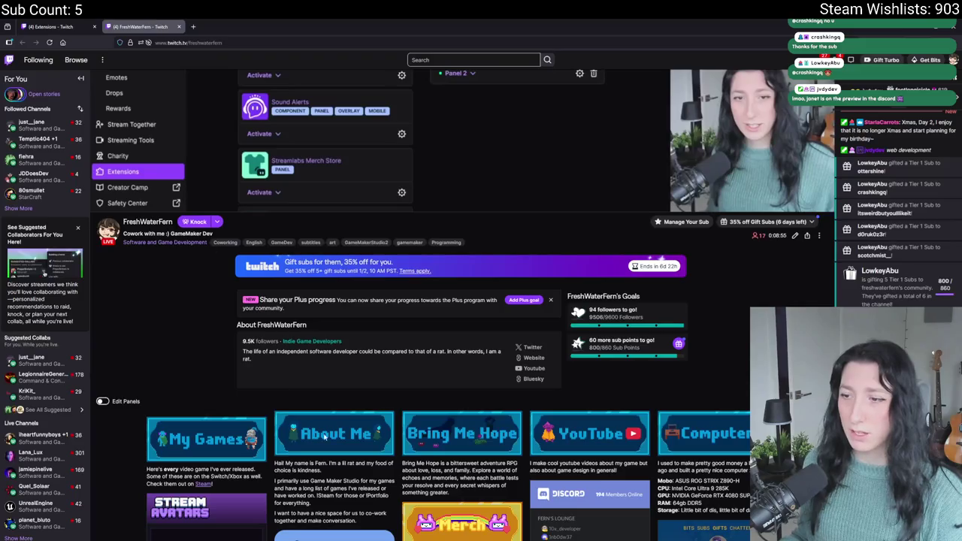
Scroll through the channel page's panels, then go back to the Extensions dashboard
scroll(732, 376, "down", 3)
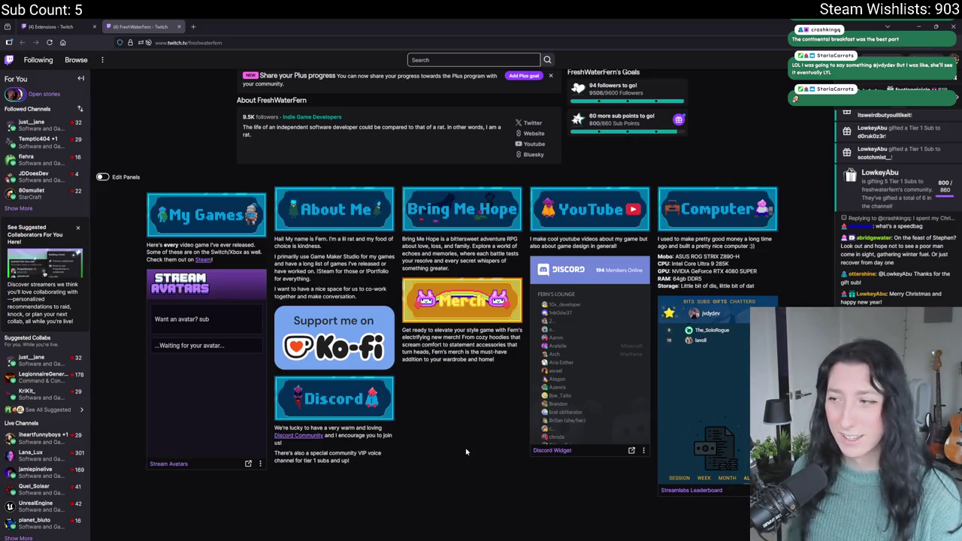
left_click(66, 24)
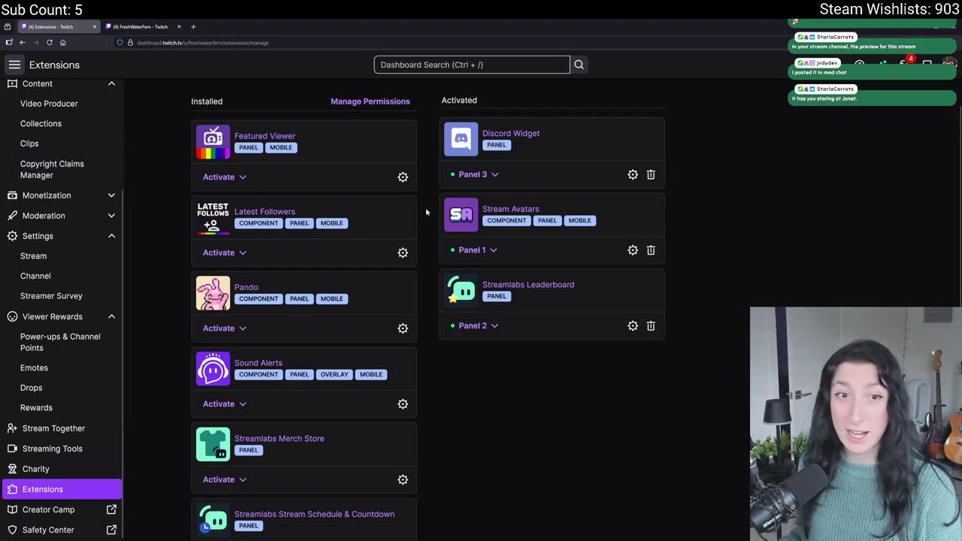
Activate Stream Schedule & Countdown in Panel 3, replacing the extension already there
scroll(436, 188, "down", 4)
scroll(455, 275, "up", 3)
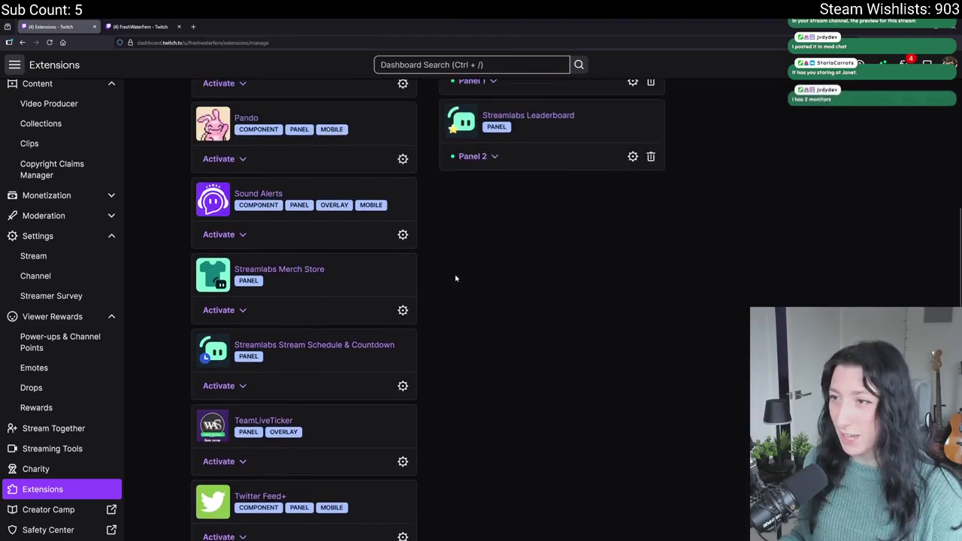
scroll(455, 289, "down", 4)
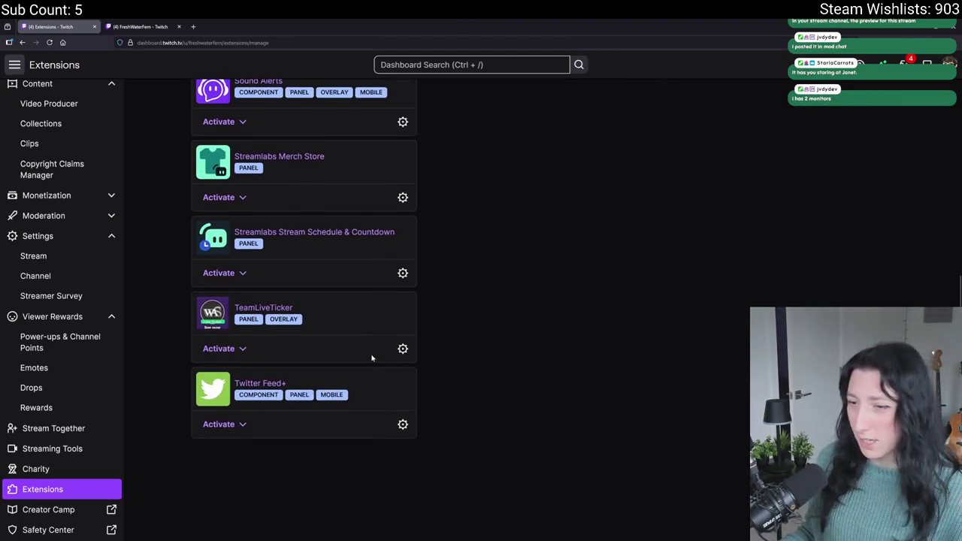
scroll(372, 354, "up", 2)
left_click(241, 386)
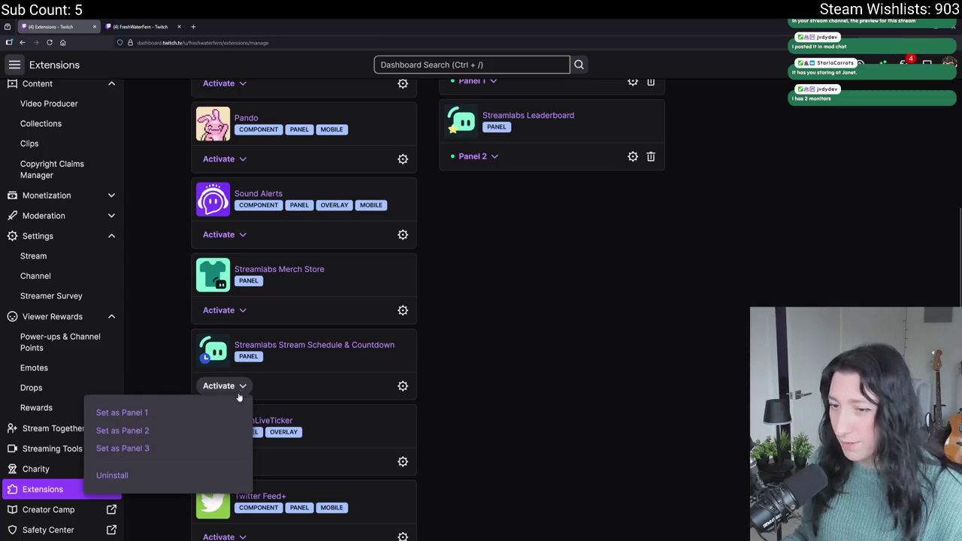
scroll(477, 298, "up", 3)
scroll(376, 338, "down", 2)
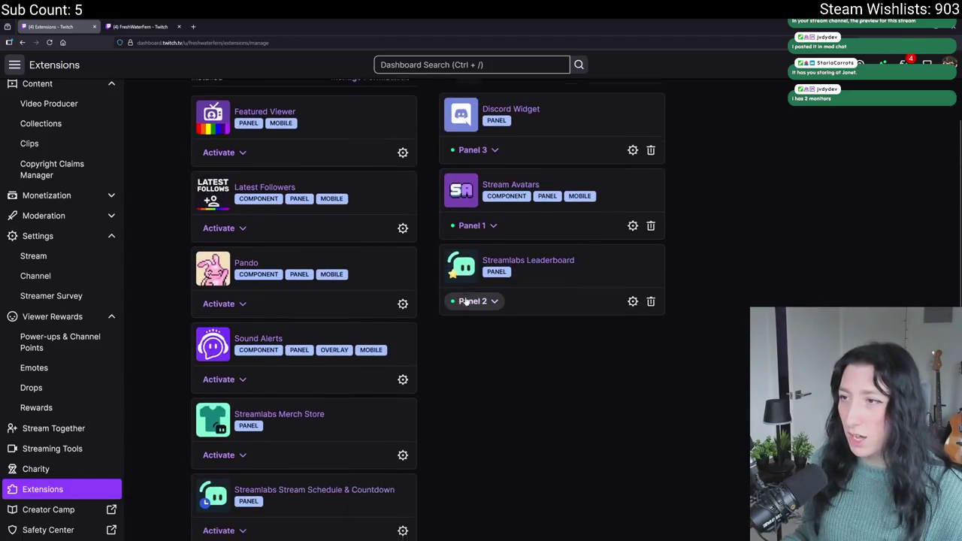
left_click(239, 478)
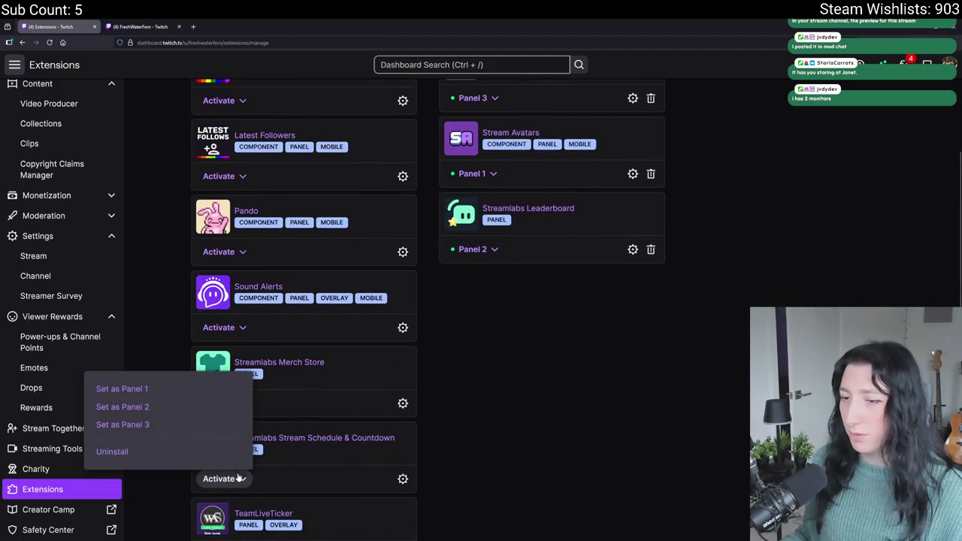
left_click(233, 425)
left_click(505, 340)
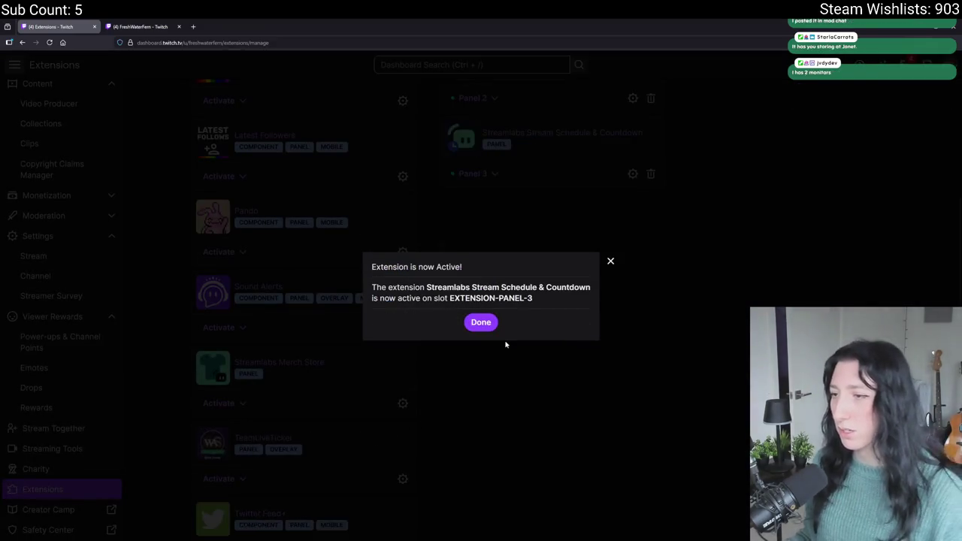
left_click(481, 321)
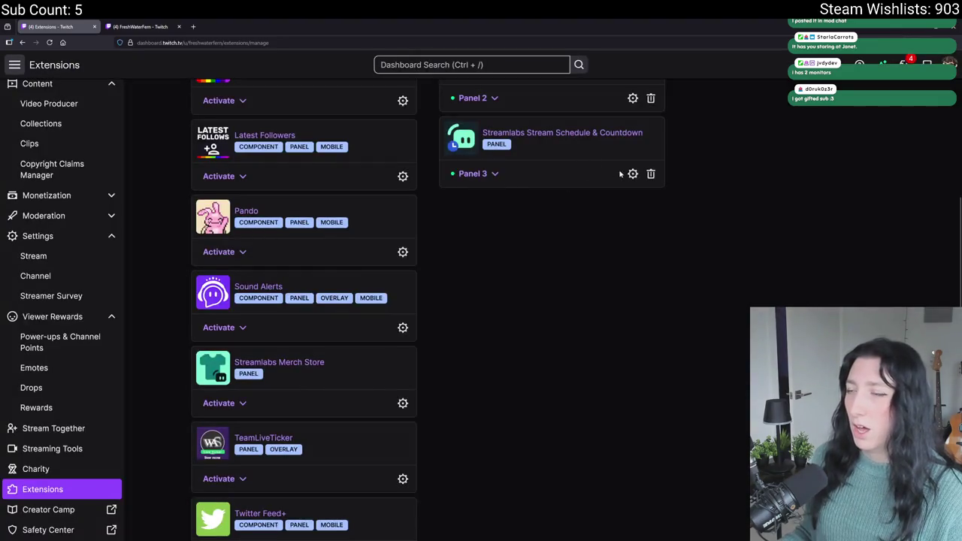
Reload the channel page in the other tab
left_click(140, 26)
left_click(215, 43)
key("Return")
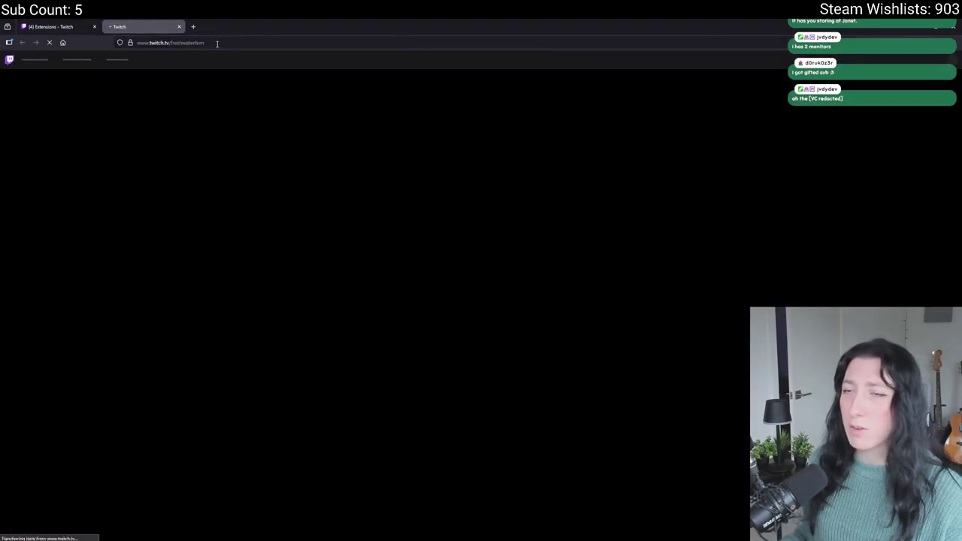
Scroll down the channel page to review the About panels
scroll(383, 237, "down", 10)
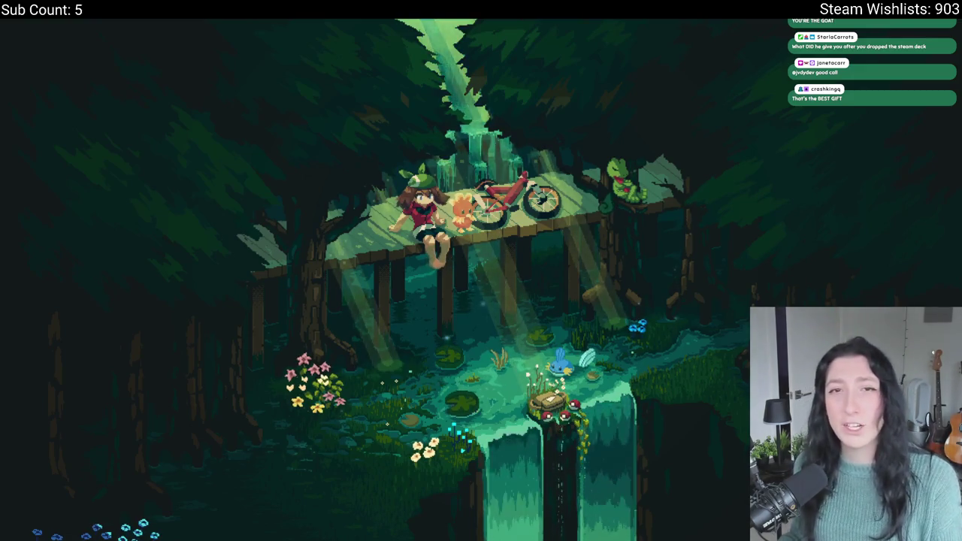
Launch Aseprite from the system app search
key("super")
type("as")
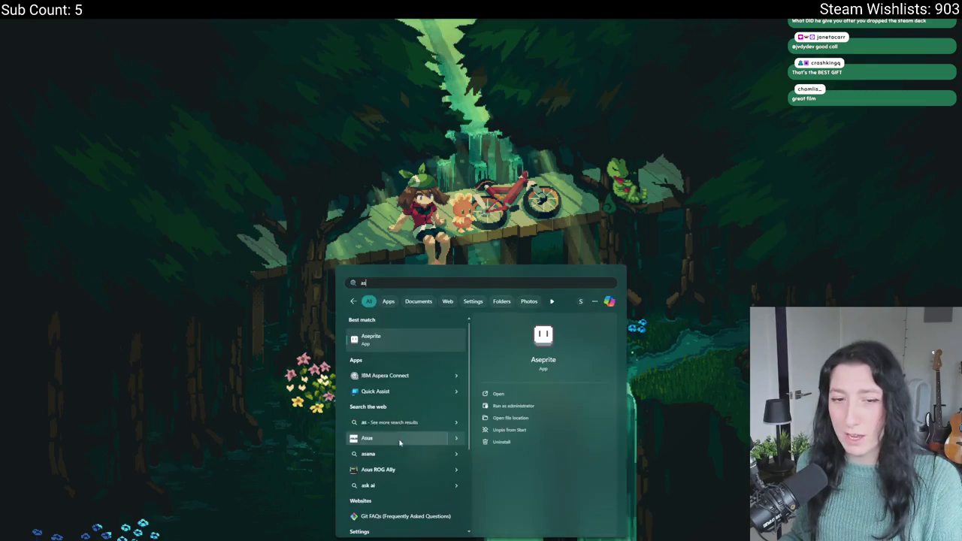
left_click(426, 347)
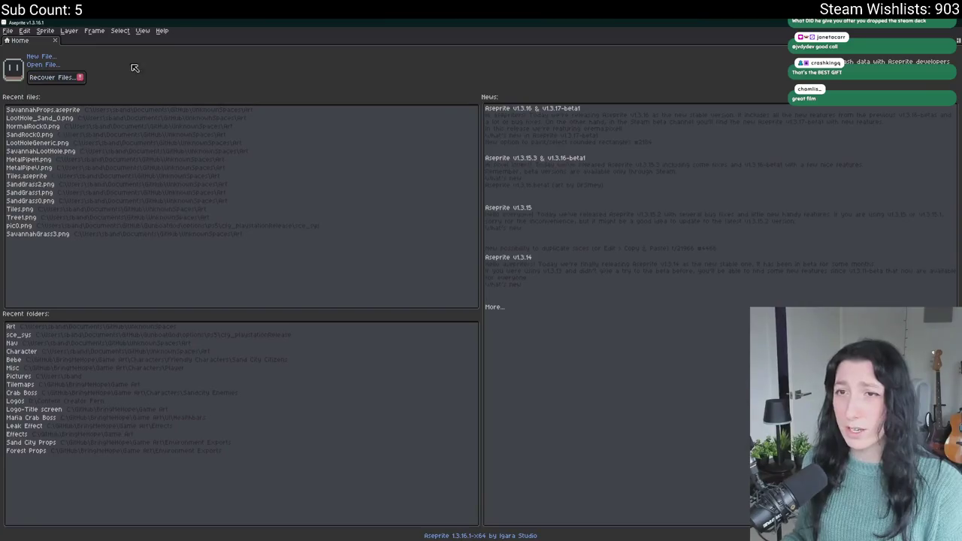
Create a new sprite and paste the copied The Substance poster image into it
key("ctrl+n")
left_click(457, 292)
key("ctrl+v")
key("Return")
scroll(537, 239, "up", 4)
scroll(530, 243, "down", 3)
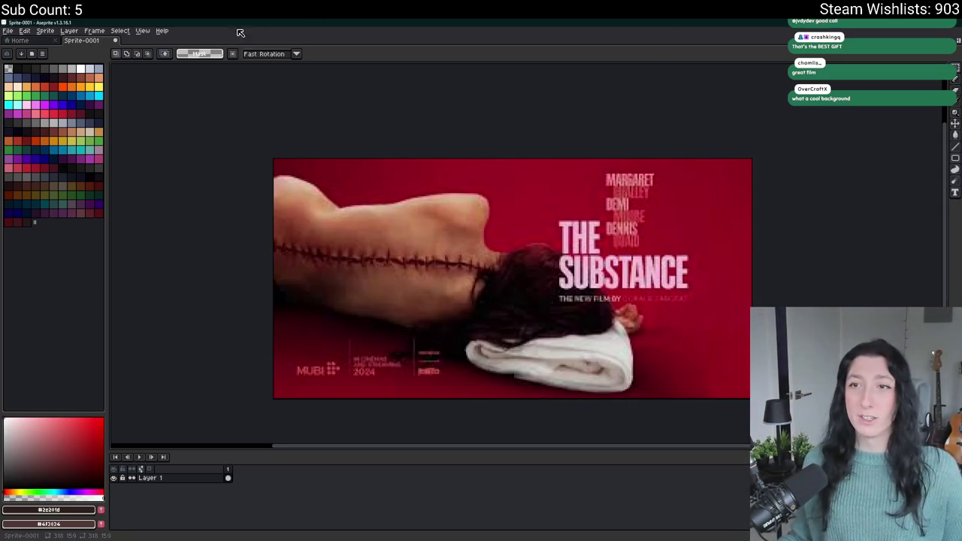
Close Sprite-0001 without saving and minimize Aseprite
left_click(115, 40)
left_click(481, 301)
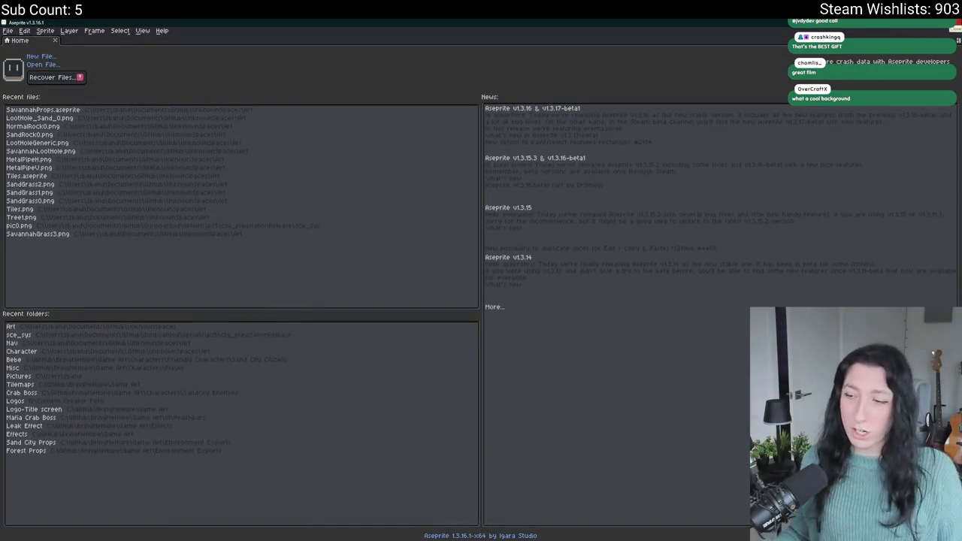
left_click(920, 27)
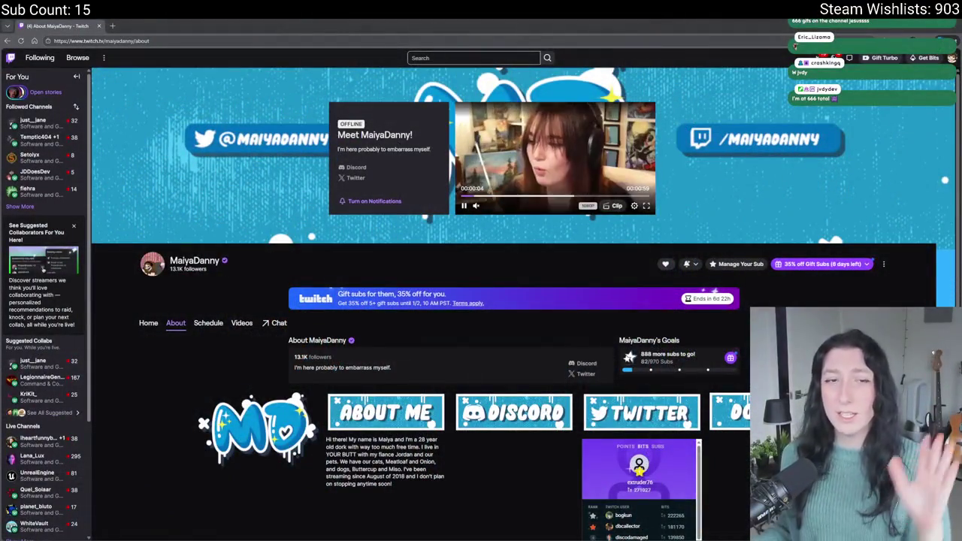
Scroll the other streamer's About page down to the panels and Bits leaderboard
scroll(538, 511, "down", 2)
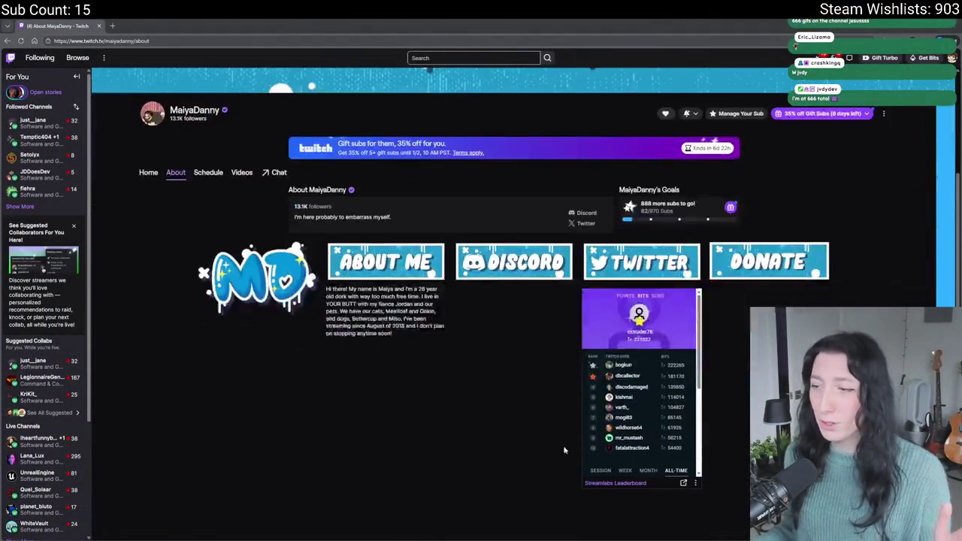
Zoom the page to 150% and select the top Bits total 271027
key("ctrl+plus")
key("ctrl+plus")
key("ctrl+plus")
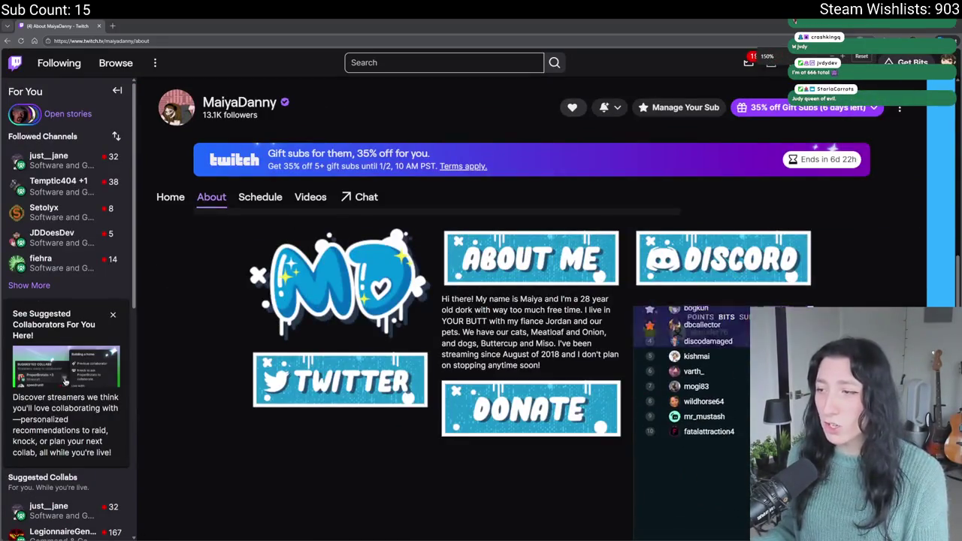
left_click_drag(739, 388, 708, 385)
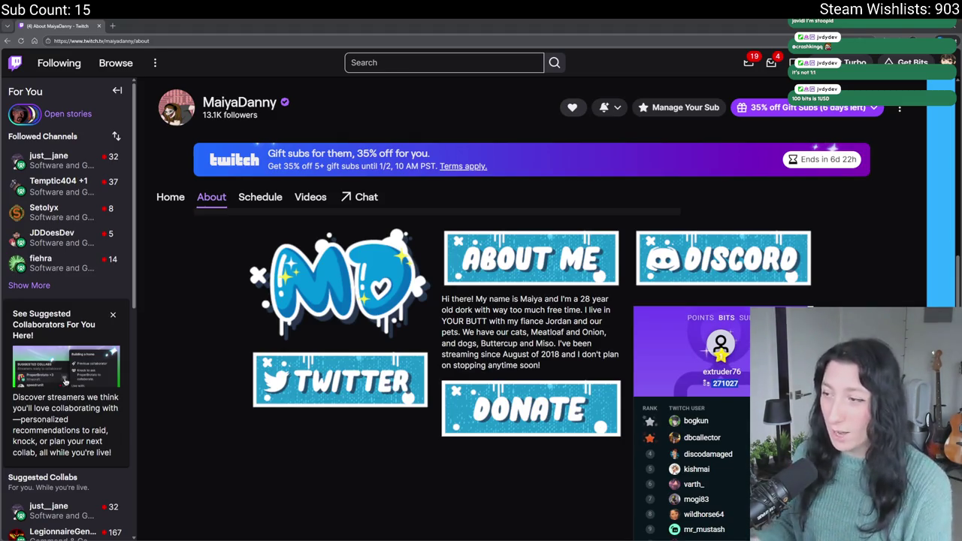
key("super")
Launch Calculator and begin adding bit amounts 2,710.27, 2222 and 181
type("calc")
key("Return")
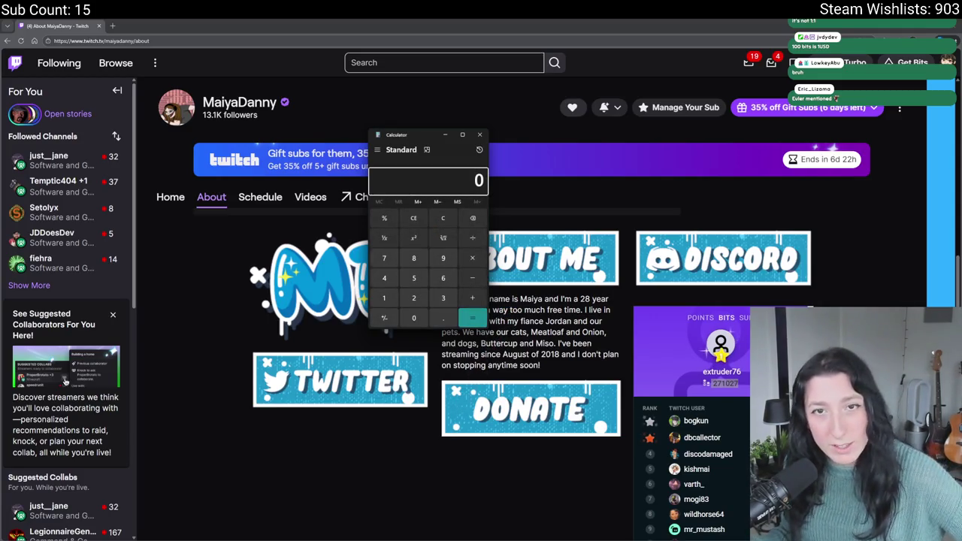
mouse_move(110, 159)
type("2,710.")
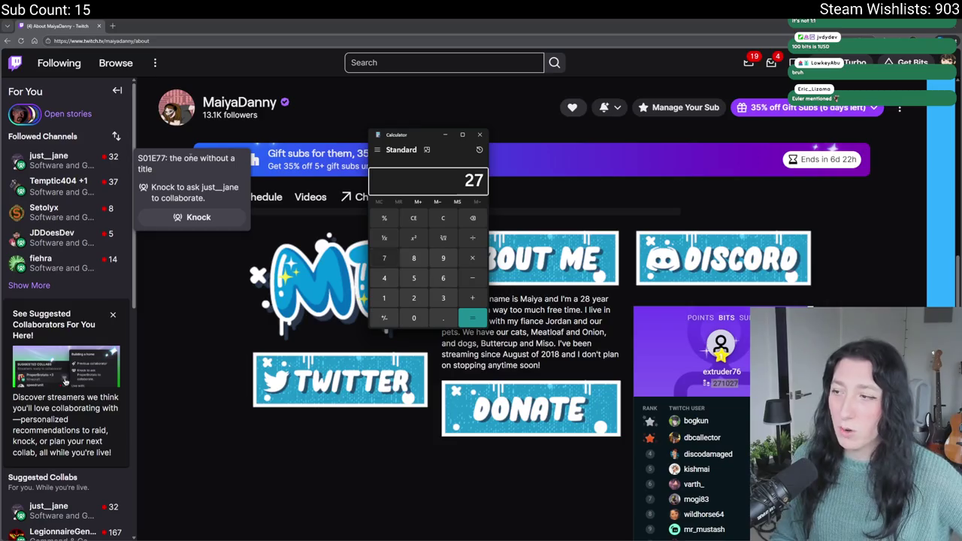
type("27")
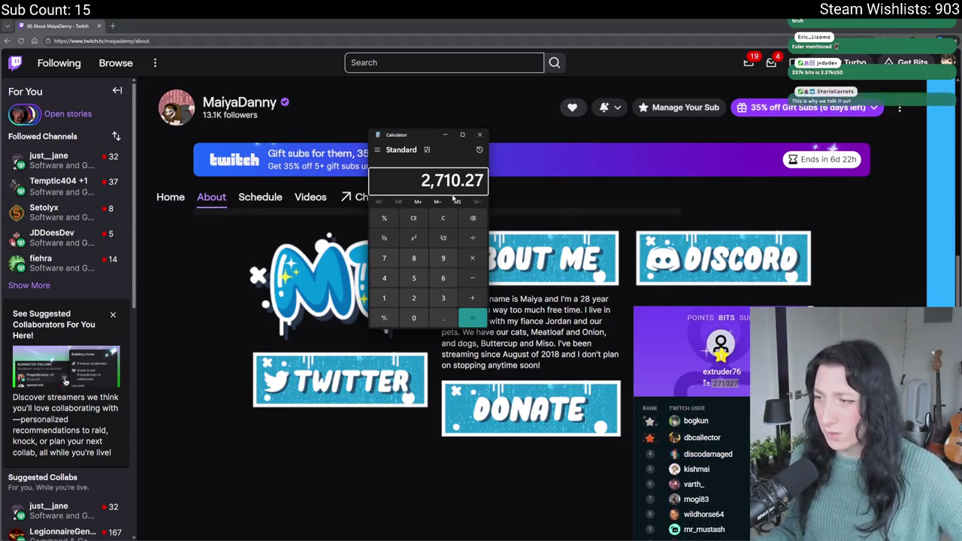
key("plus")
type("222")
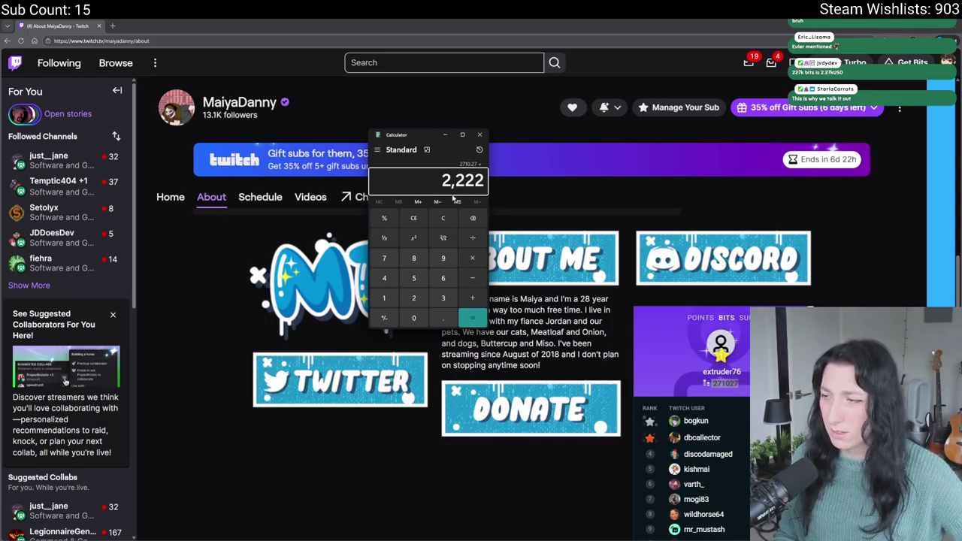
type("2+181+")
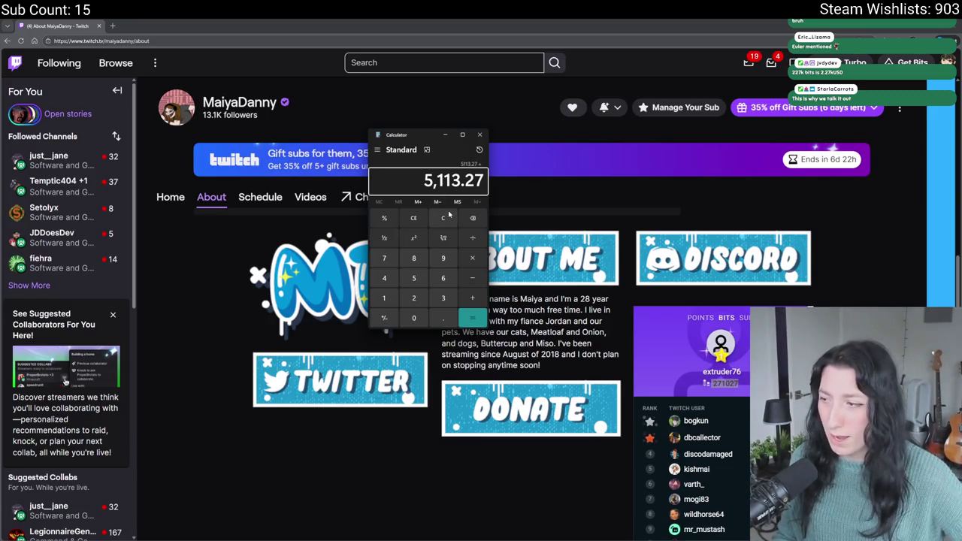
Clear and re-add the bit amounts to reach a total of 12,411, then close Calculator
left_click(443, 217)
type("18")
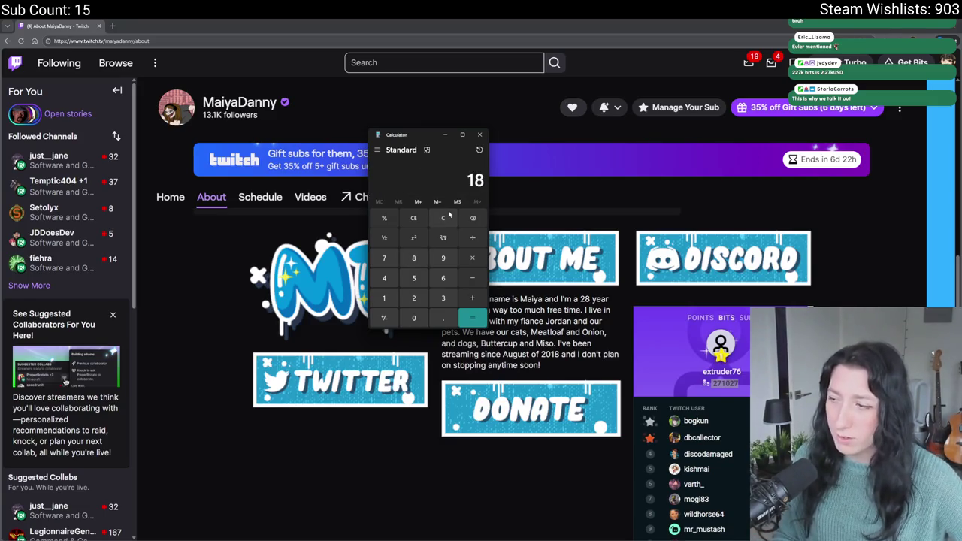
type("11222")
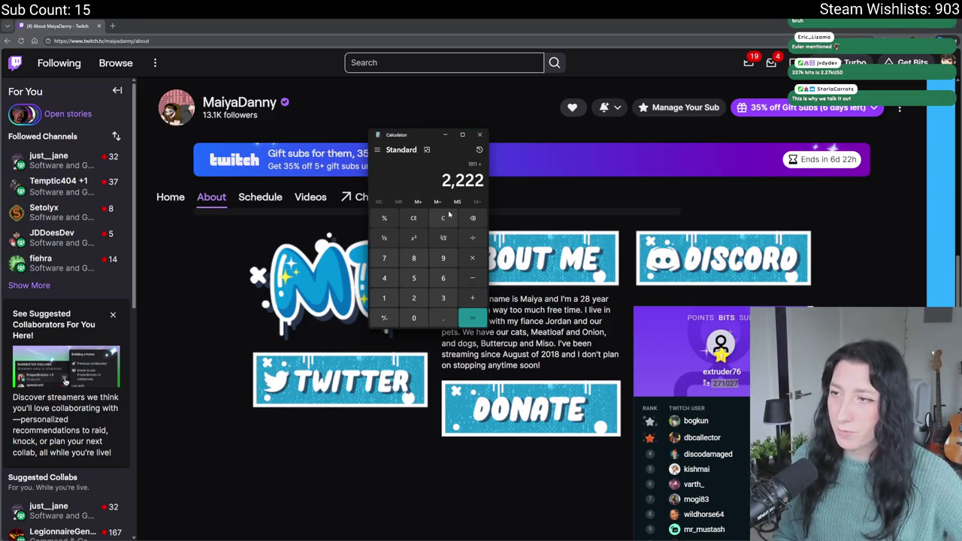
type("2+2710+139")
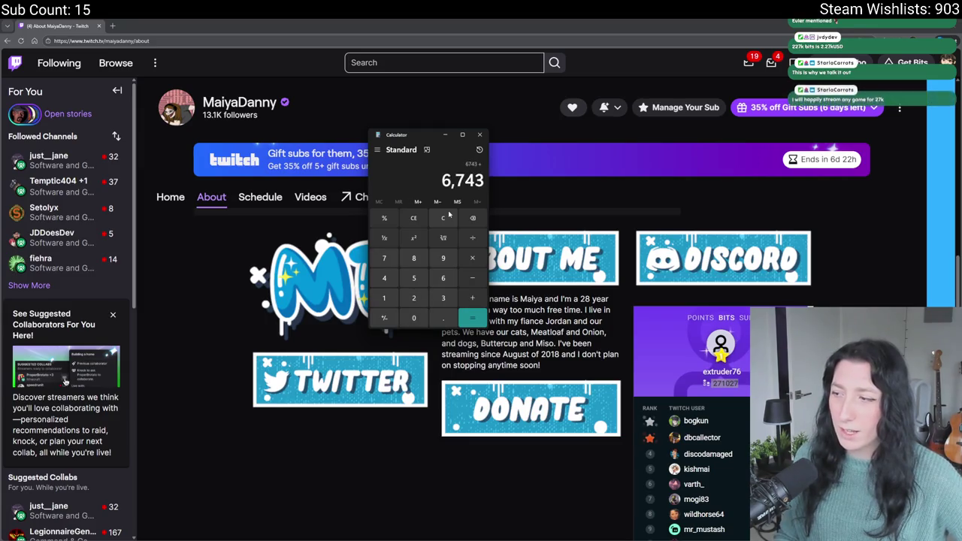
type("8+1140+1")
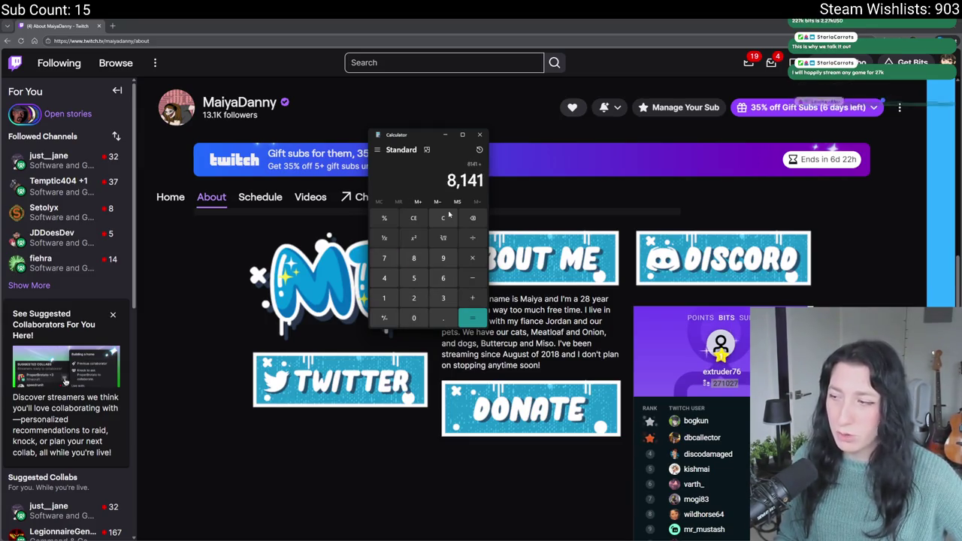
type("04")
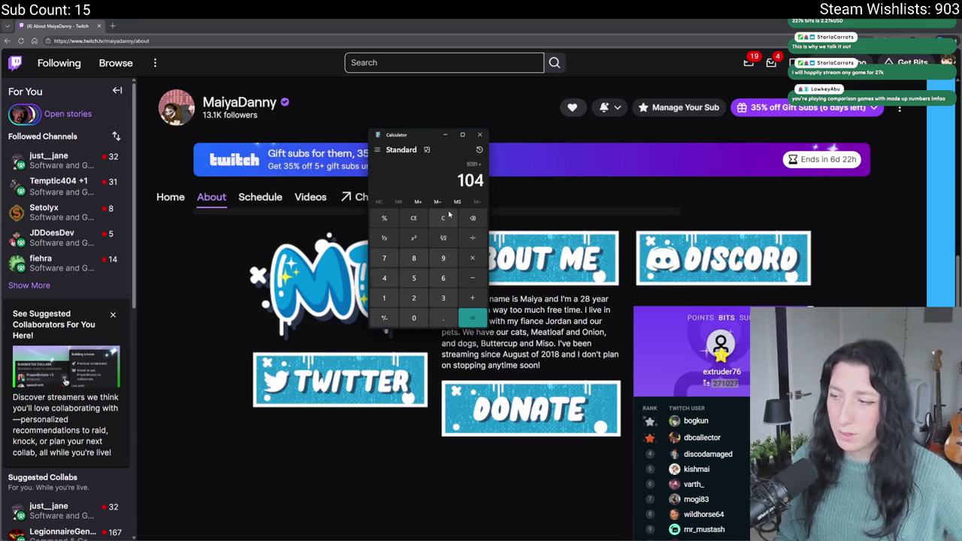
type("8+861")
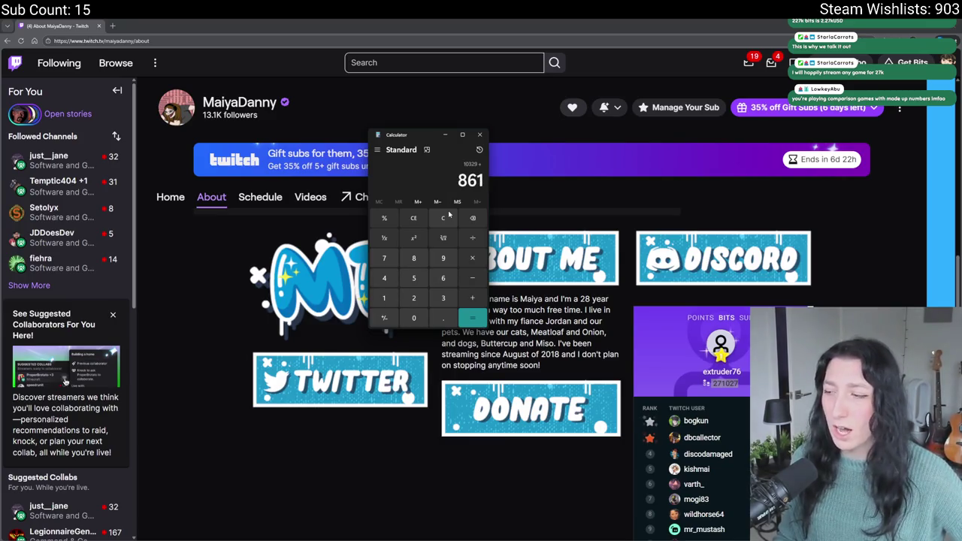
type("+619")
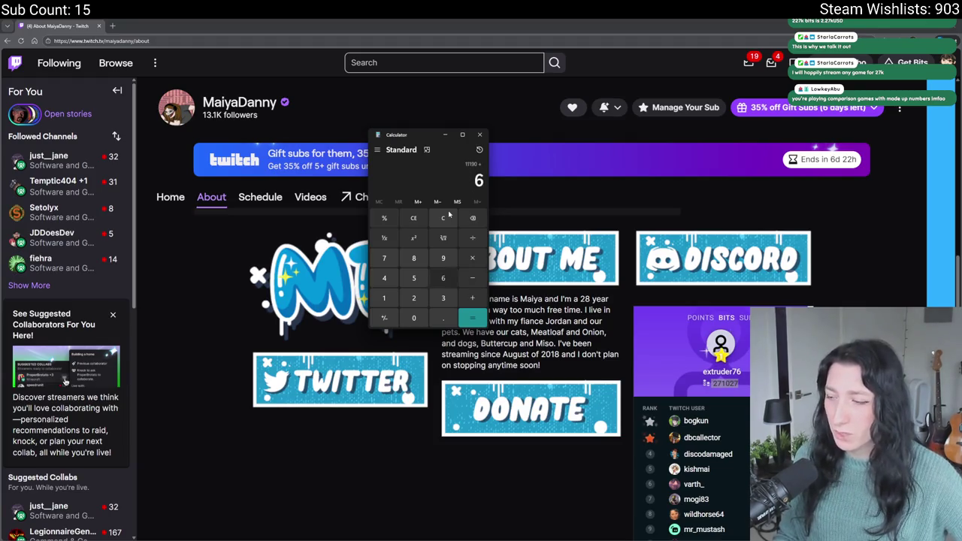
type("+58")
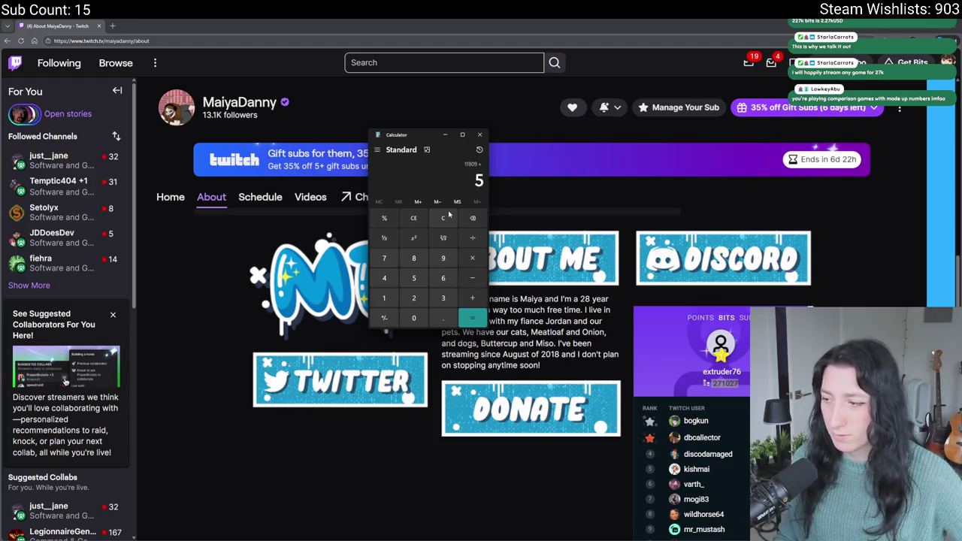
type("+")
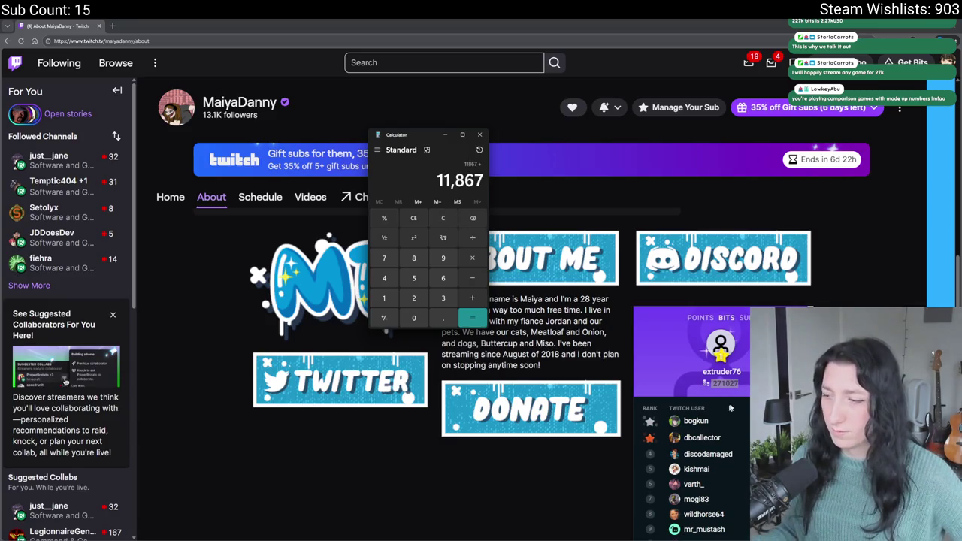
scroll(721, 390, "down", 1)
type("54")
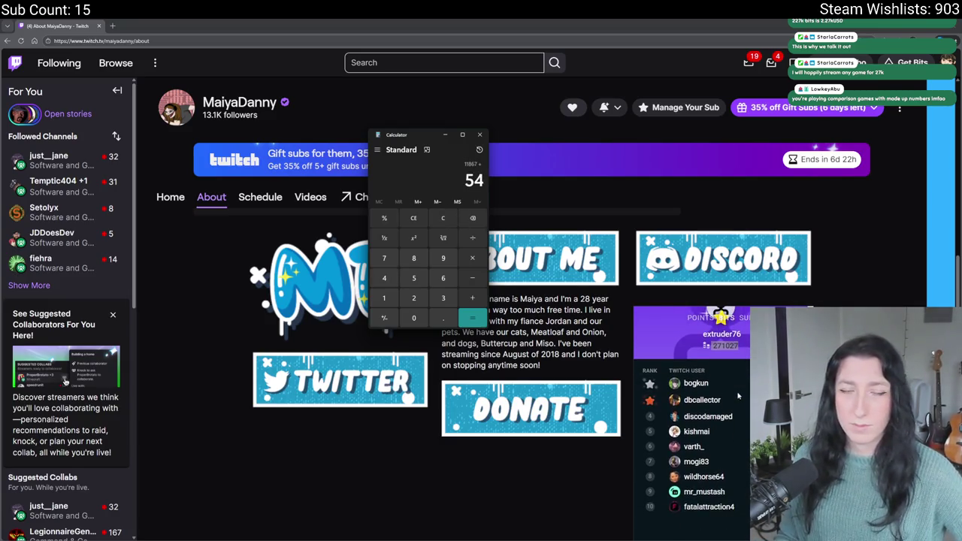
type("4")
key("Return")
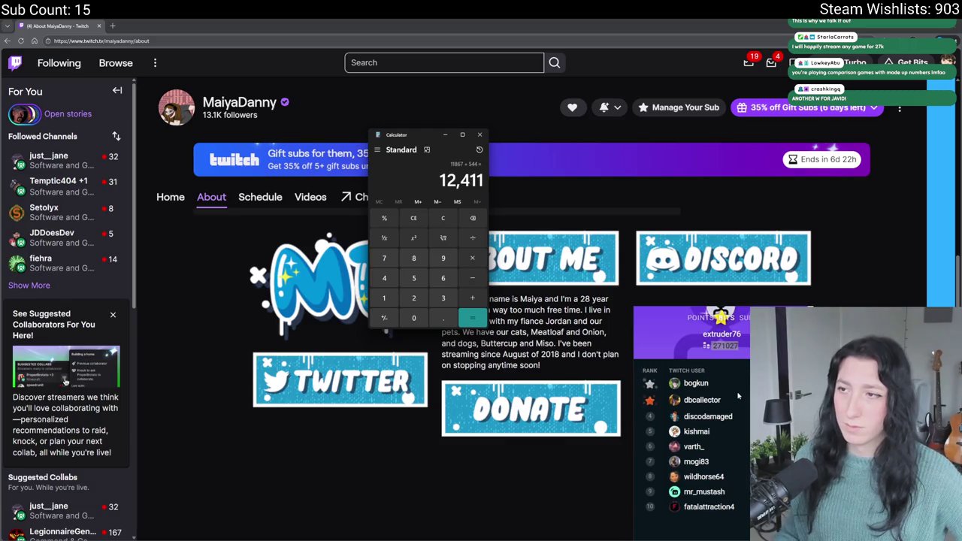
left_click(481, 135)
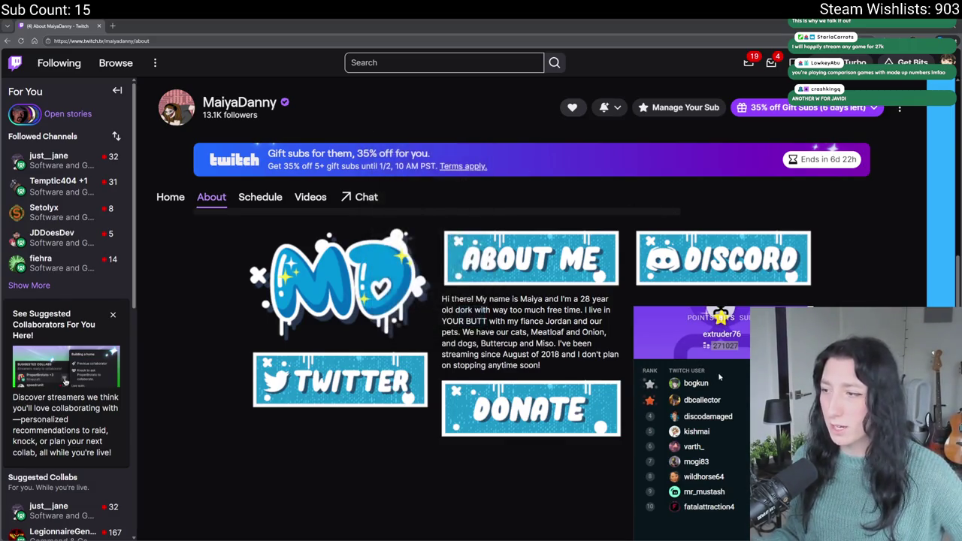
Switch the channel leaderboard from bits to the SUB ranking and scroll through it
scroll(699, 391, "up", 1)
left_click(746, 318)
scroll(746, 323, "down", 1)
scroll(745, 329, "up", 1)
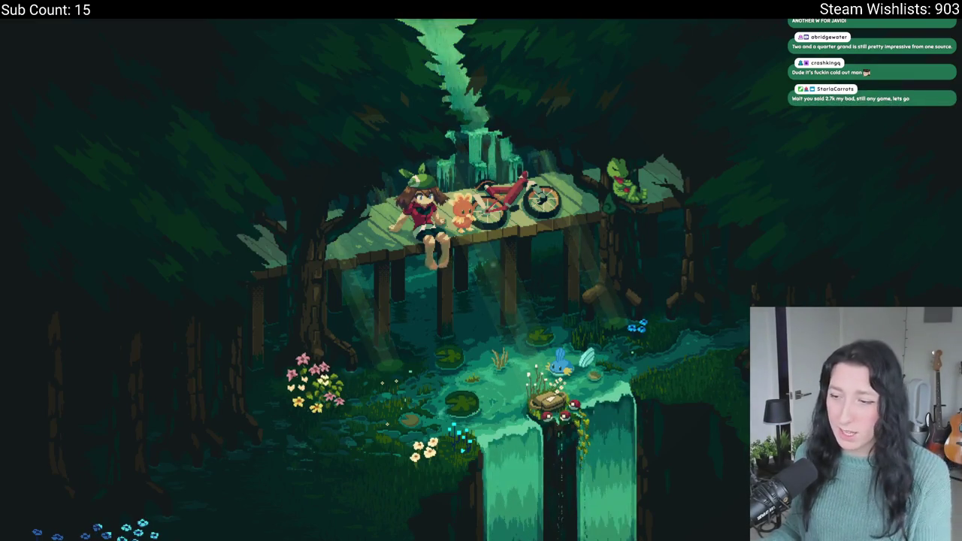
Search 'ga' in the Start menu and launch GameMaker-Beta
key("super")
type("ga")
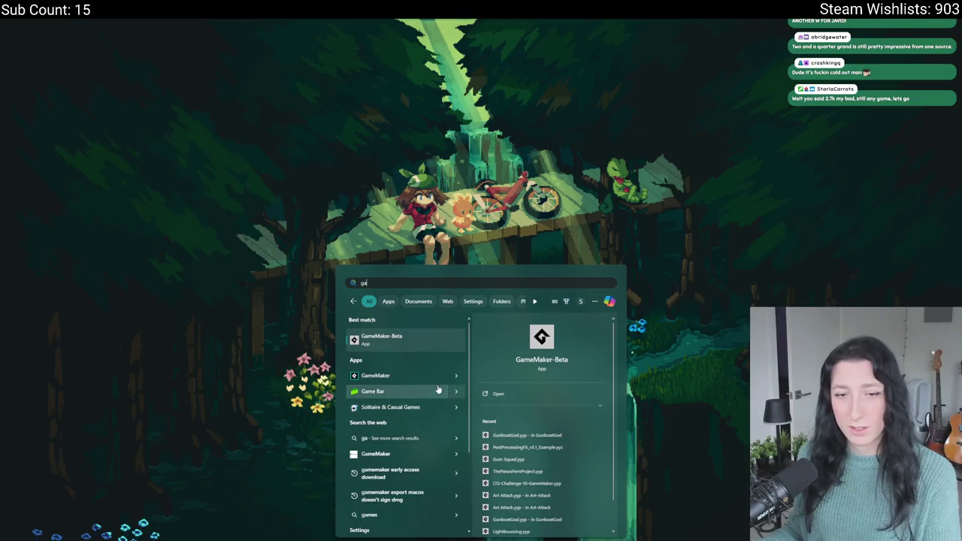
left_click(454, 346)
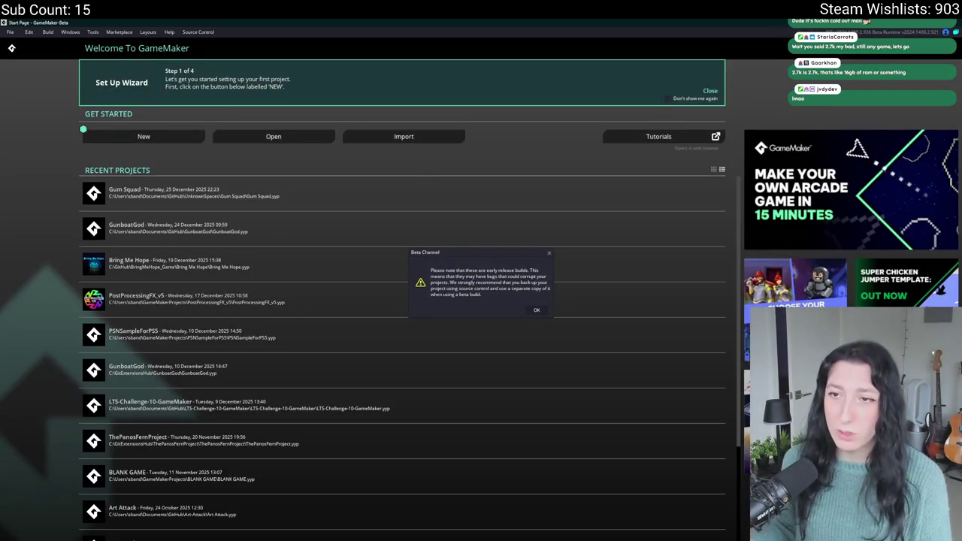
Dismiss the Beta Channel warning, open the Gum Squad recent project, then switch to the browser
left_click(537, 311)
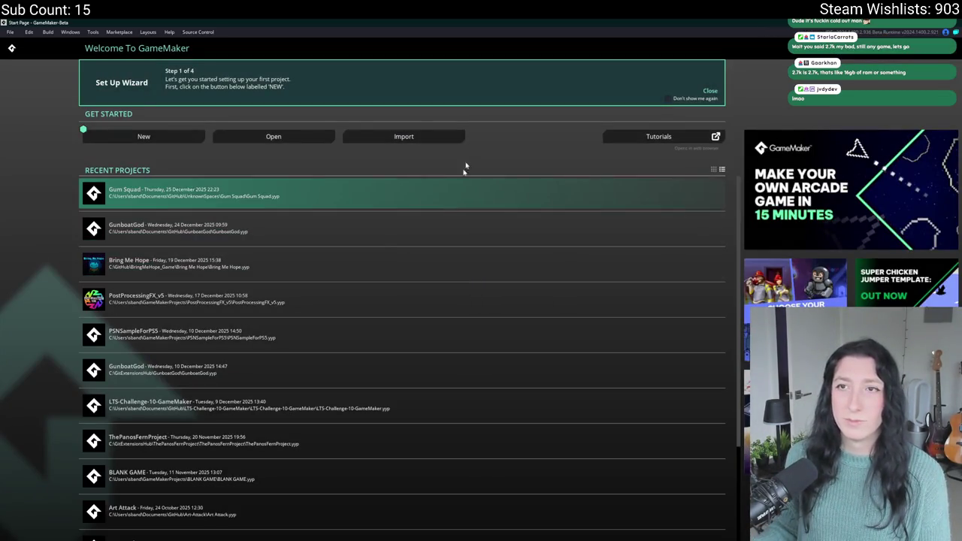
left_click(454, 197)
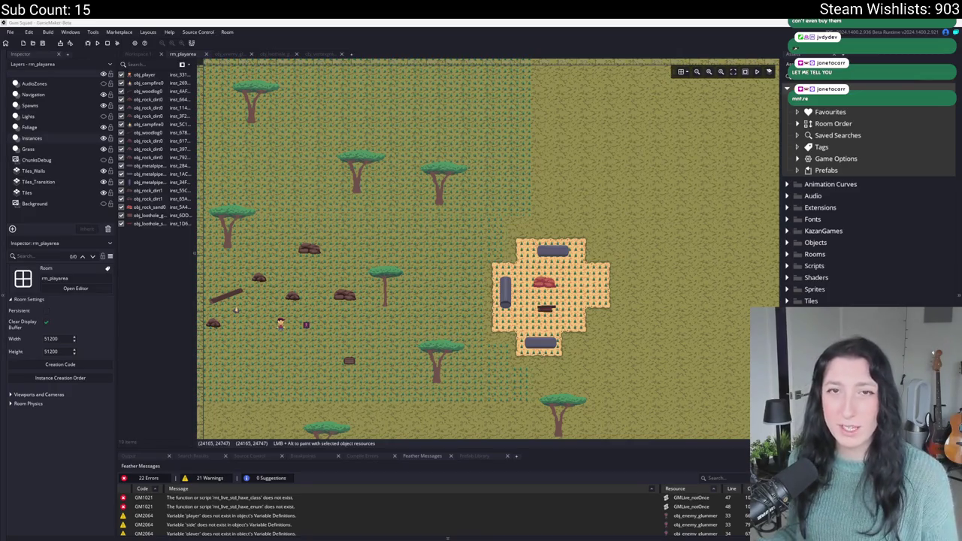
key("alt+Tab")
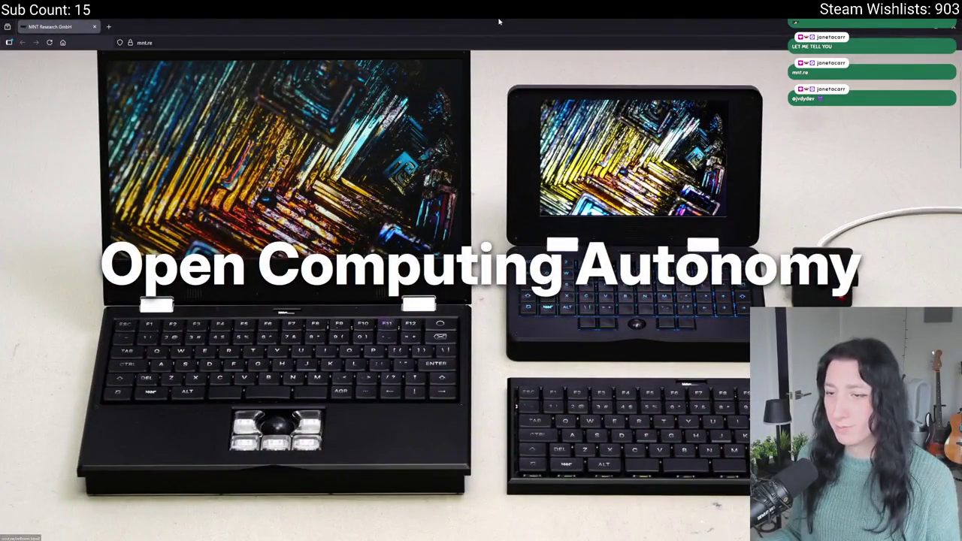
Scroll the mnt.re homepage and open the Reform Series open hardware article
scroll(538, 278, "down", 3)
scroll(539, 278, "down", 5)
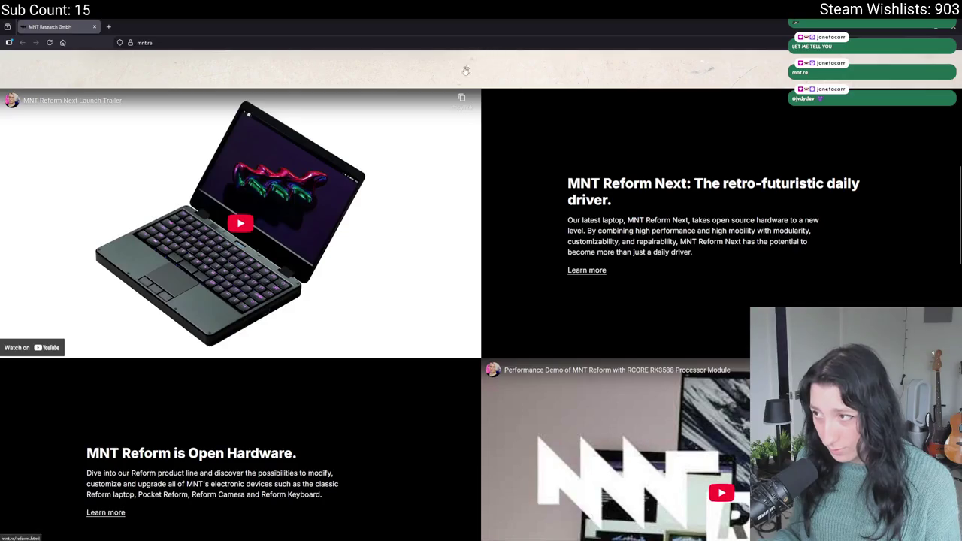
scroll(416, 291, "down", 2)
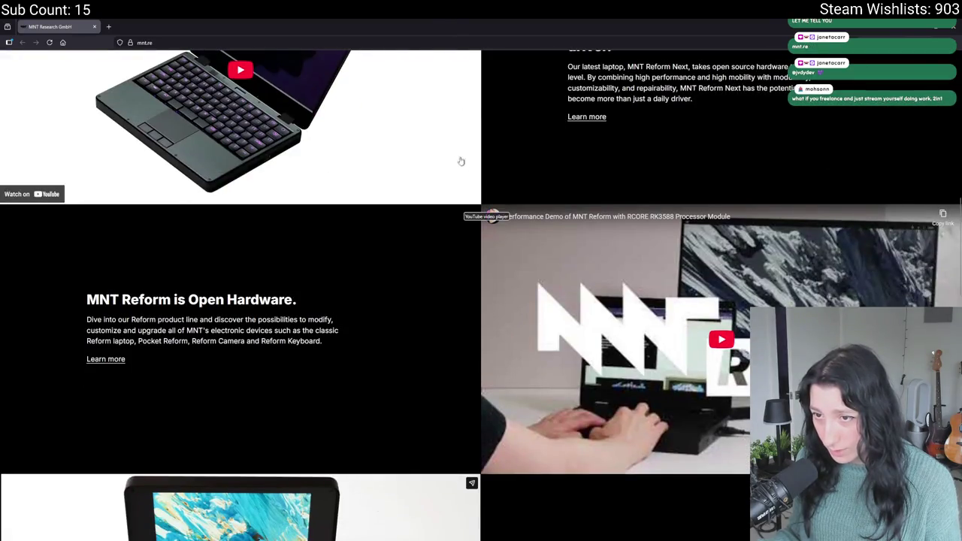
scroll(462, 160, "down", 1)
scroll(219, 280, "down", 3)
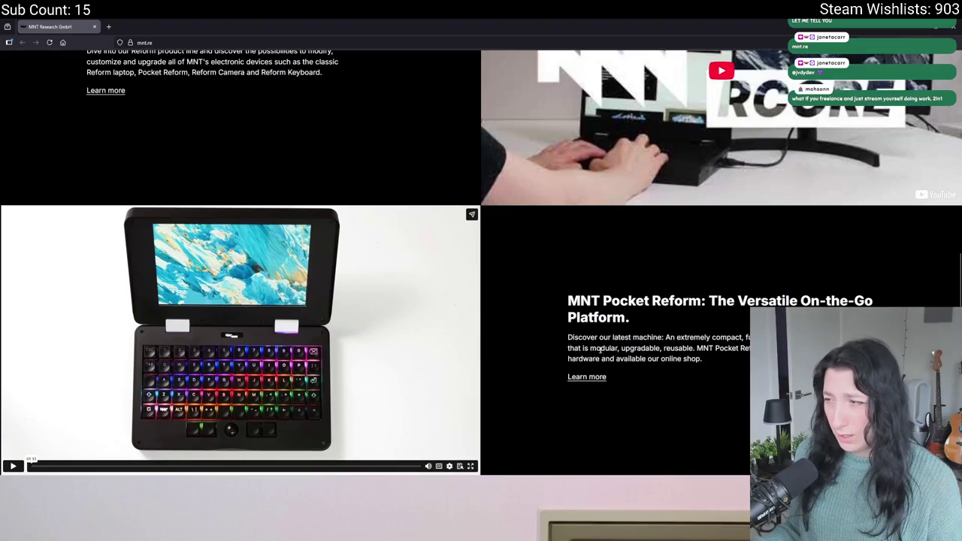
scroll(620, 281, "down", 1)
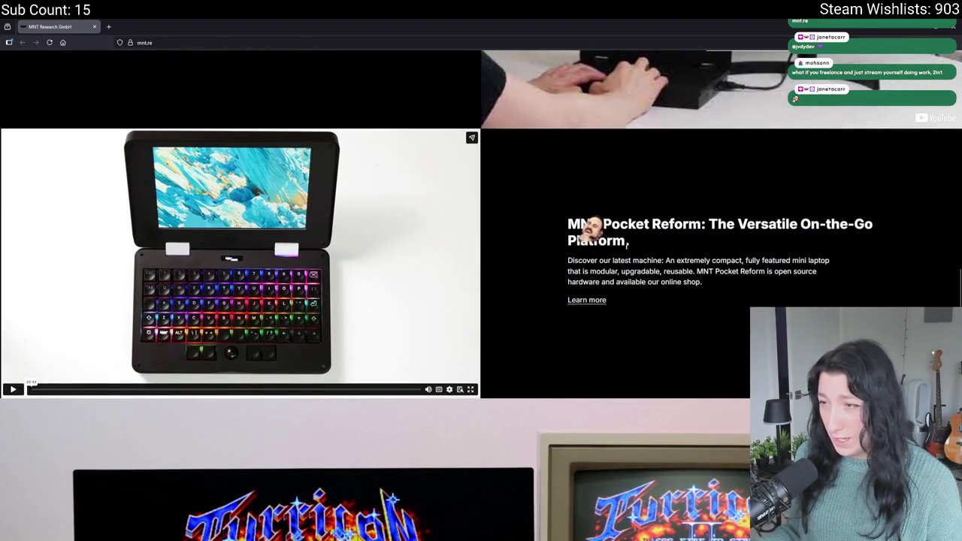
scroll(617, 217, "down", 4)
scroll(508, 186, "down", 2)
scroll(508, 186, "down", 5)
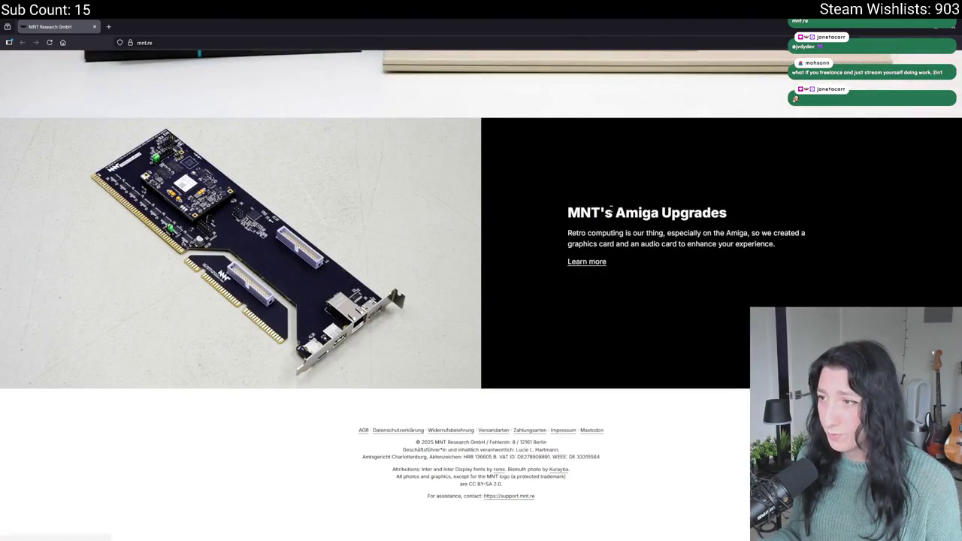
scroll(451, 157, "up", 15)
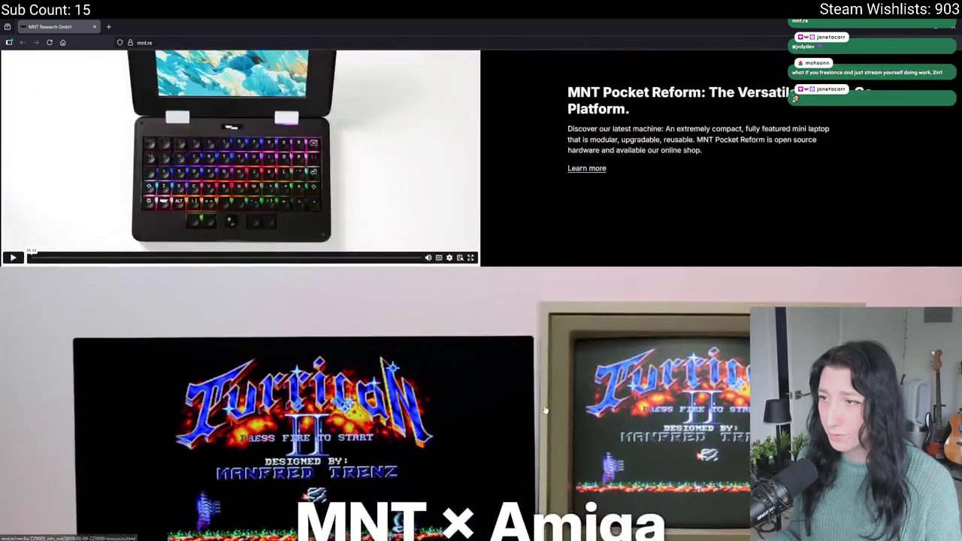
scroll(432, 426, "up", 10)
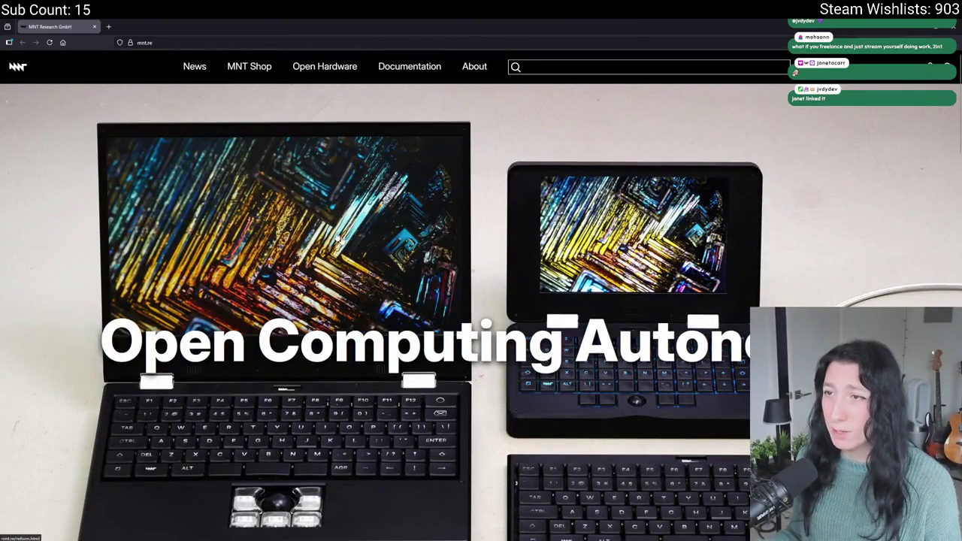
left_click(346, 76)
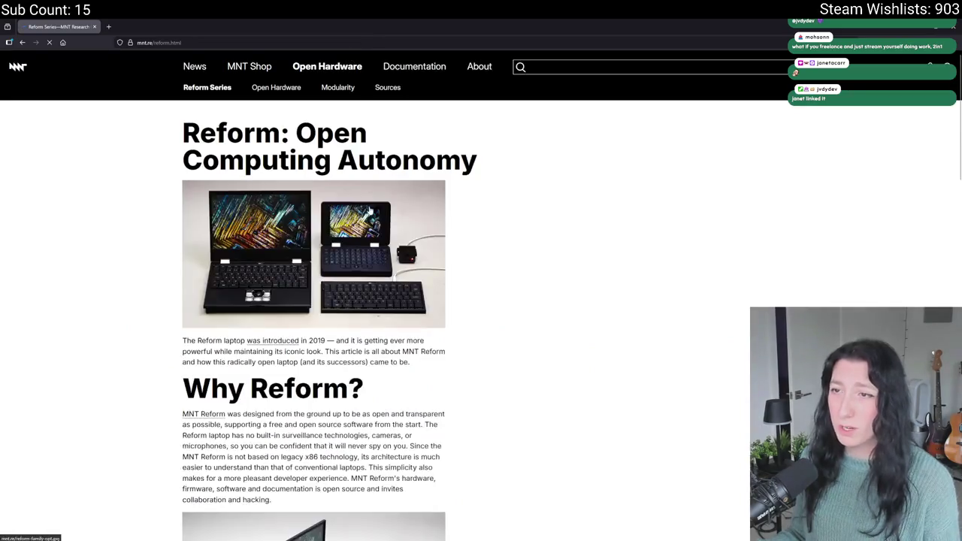
Skim the article, then open the MNT Shop's All Products listing before returning to GameMaker
scroll(313, 300, "down", 3)
scroll(508, 266, "down", 15)
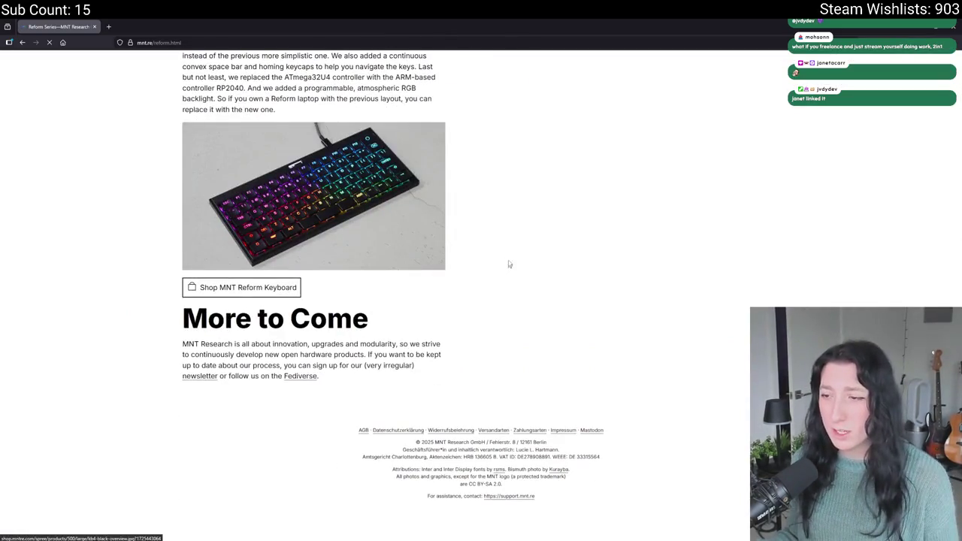
middle_click(508, 250)
scroll(496, 91, "up", 15)
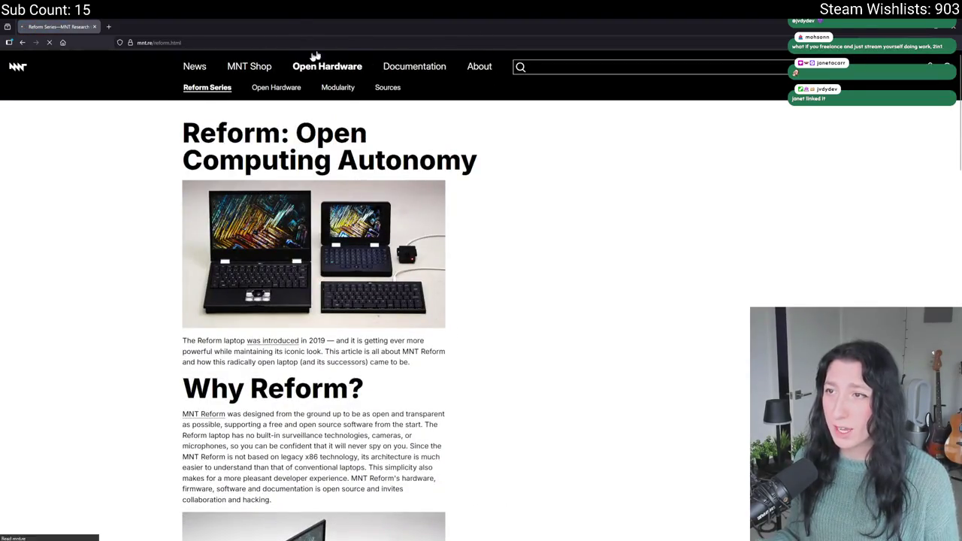
left_click(251, 68)
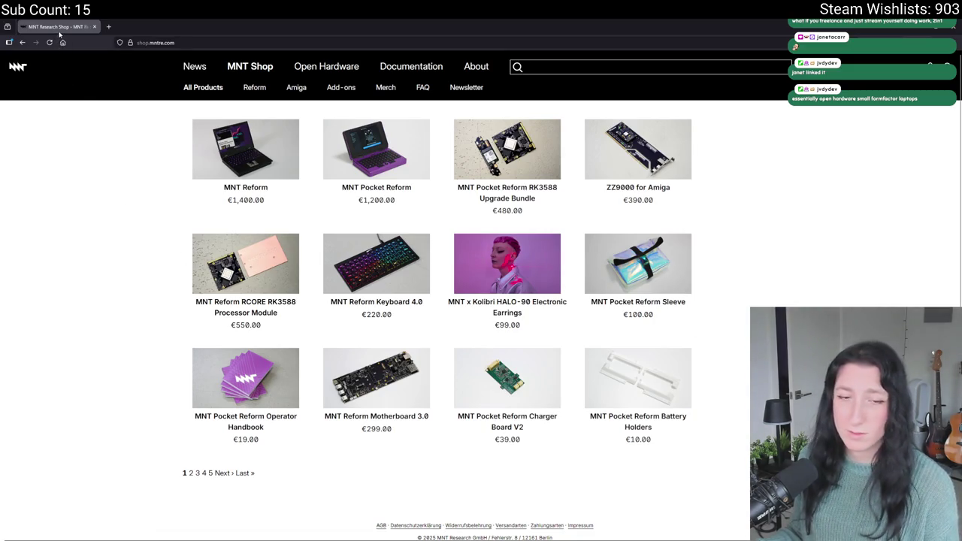
key("alt+Tab")
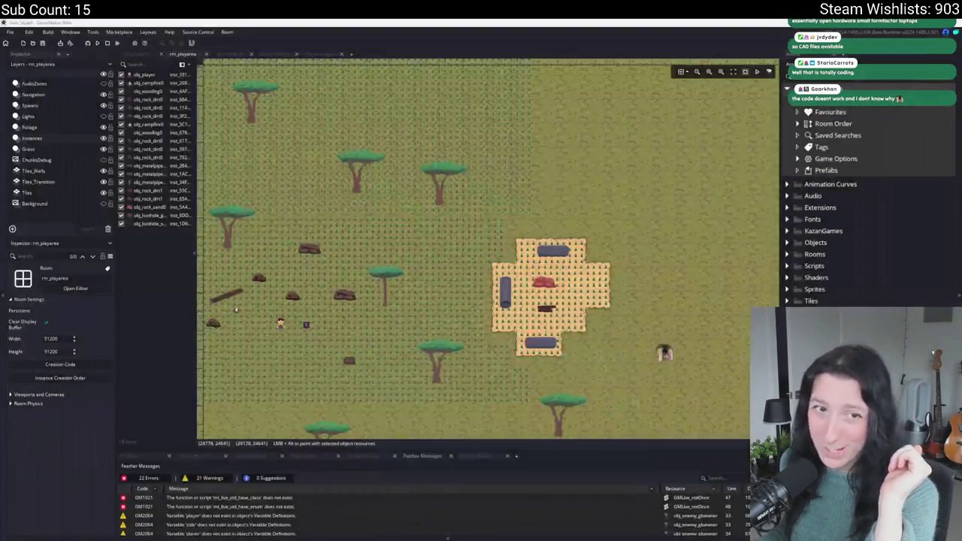
Close the browser tab holding the Discord stream-notification screenshot
middle_click(15, 22)
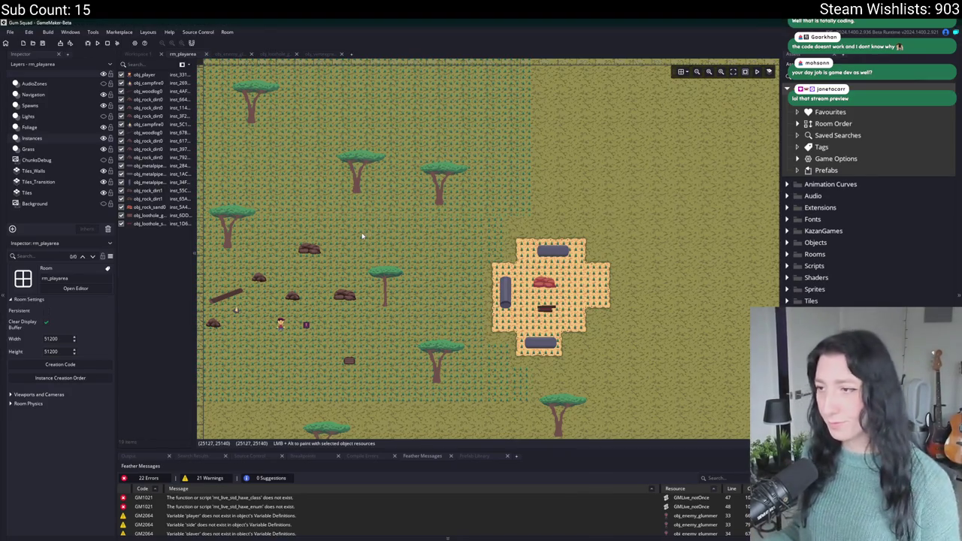
Build and run Gum Squad and create a lobby to start playing
left_click_drag(360, 236, 336, 240)
key("F5")
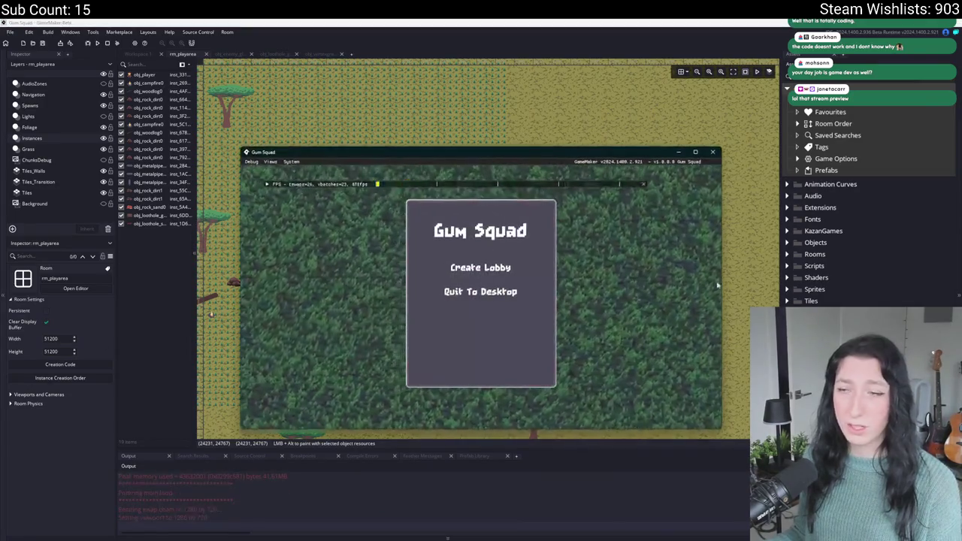
left_click(455, 265)
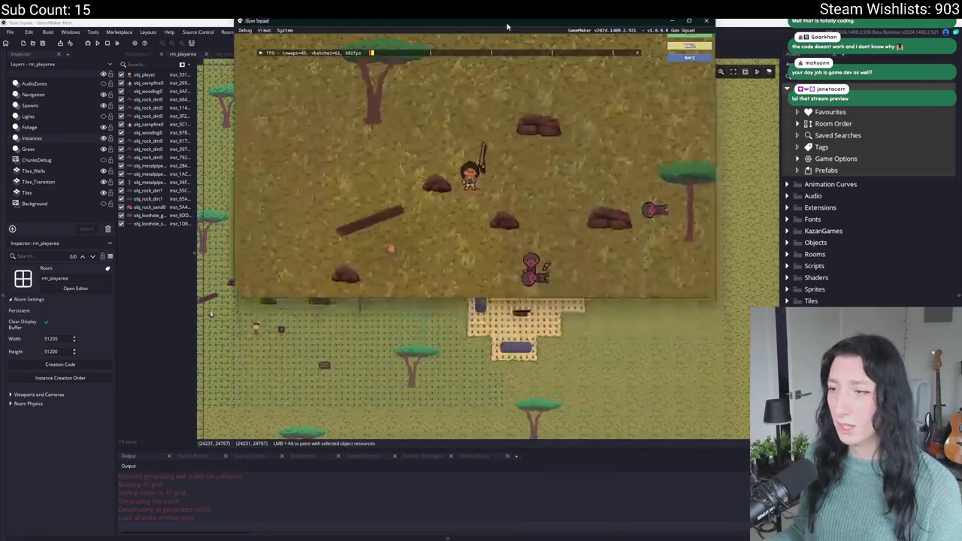
Walk the player down-right to the reddish area's loot hole, checking inventory and loot contents
key("d")
key("s")
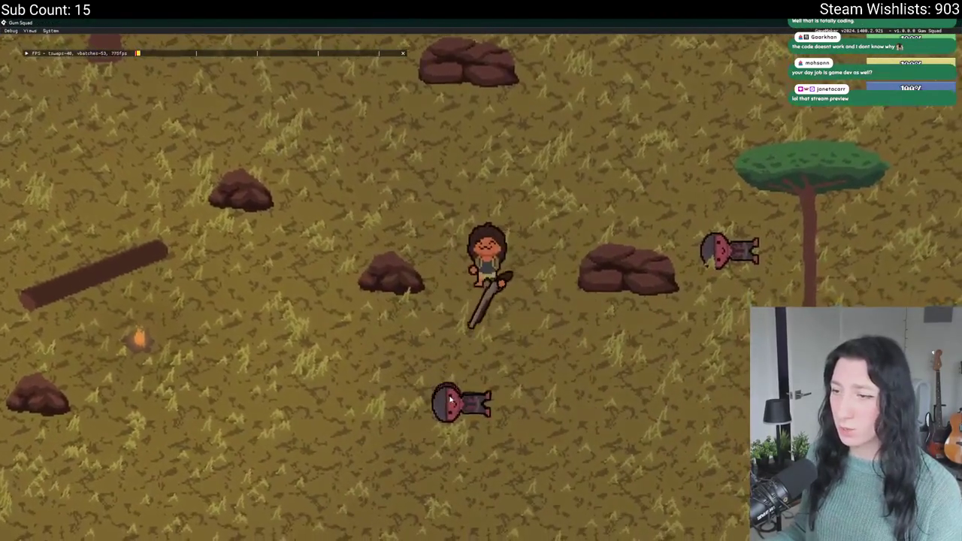
key("d")
key("s")
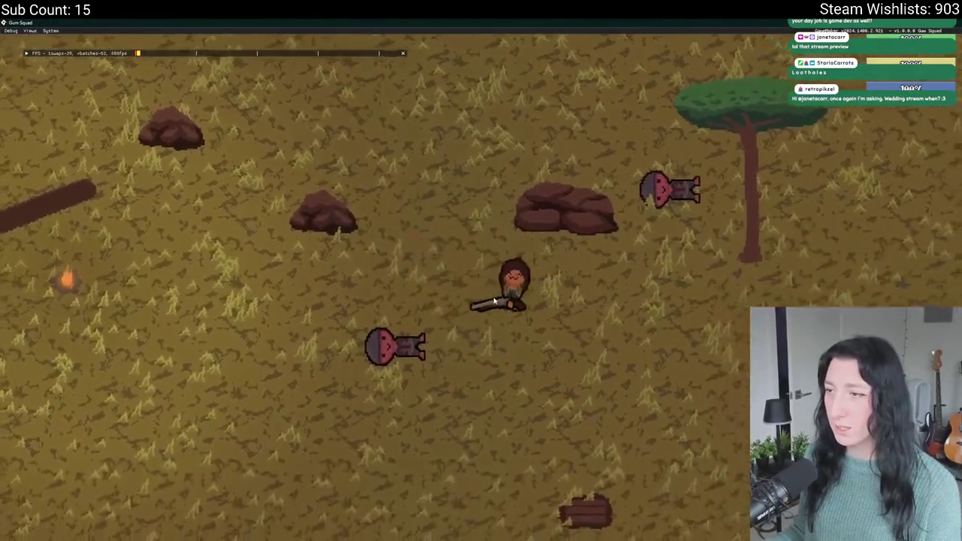
key("s")
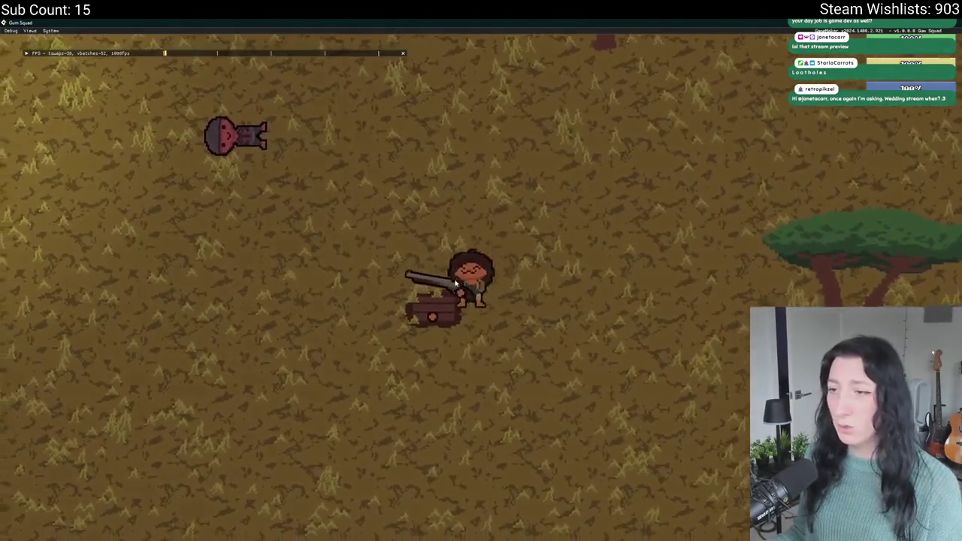
key("Tab")
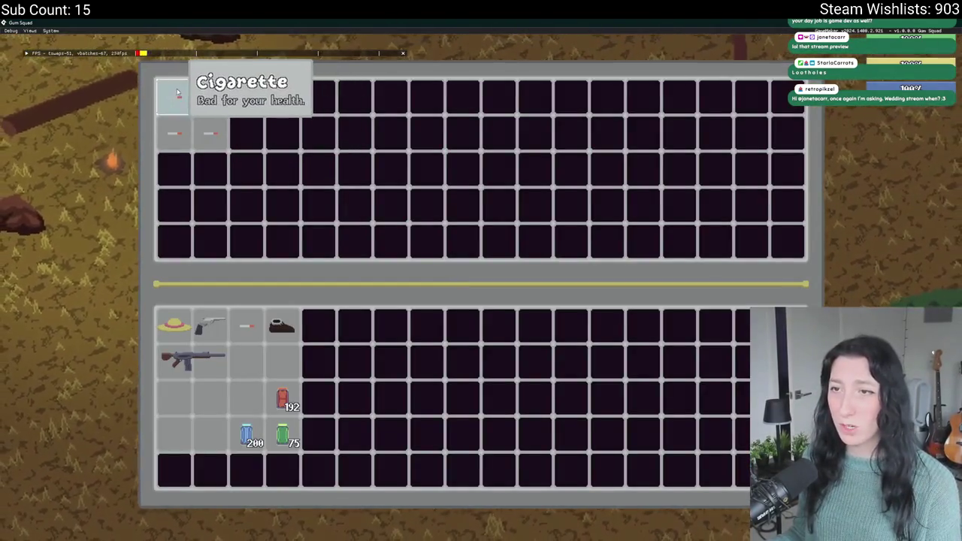
key("Tab")
key("d")
key("s")
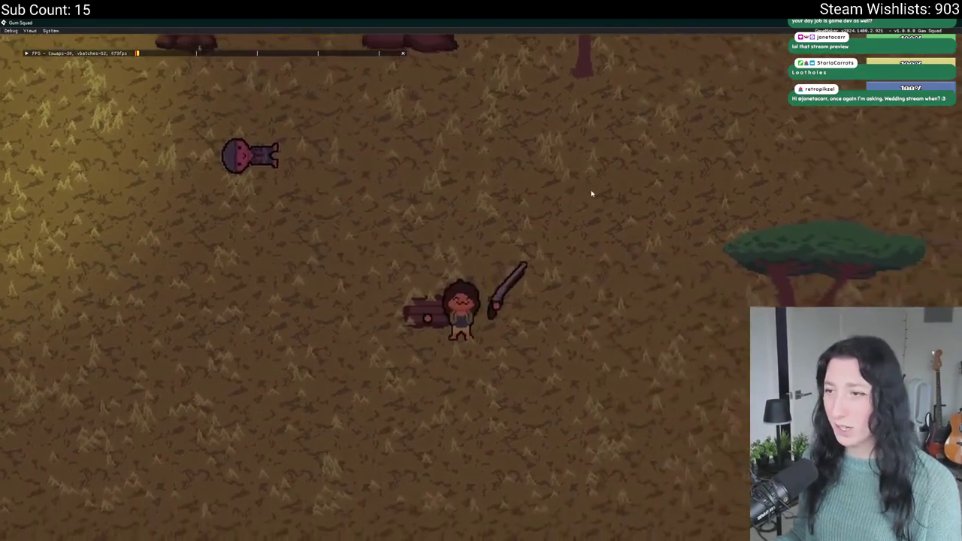
key("d")
key("s")
key("w")
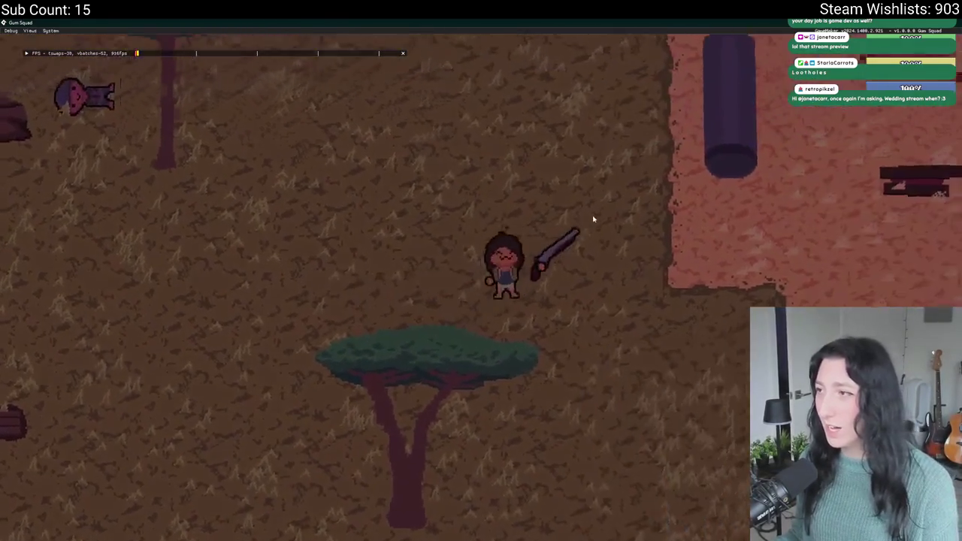
key("s")
key("d")
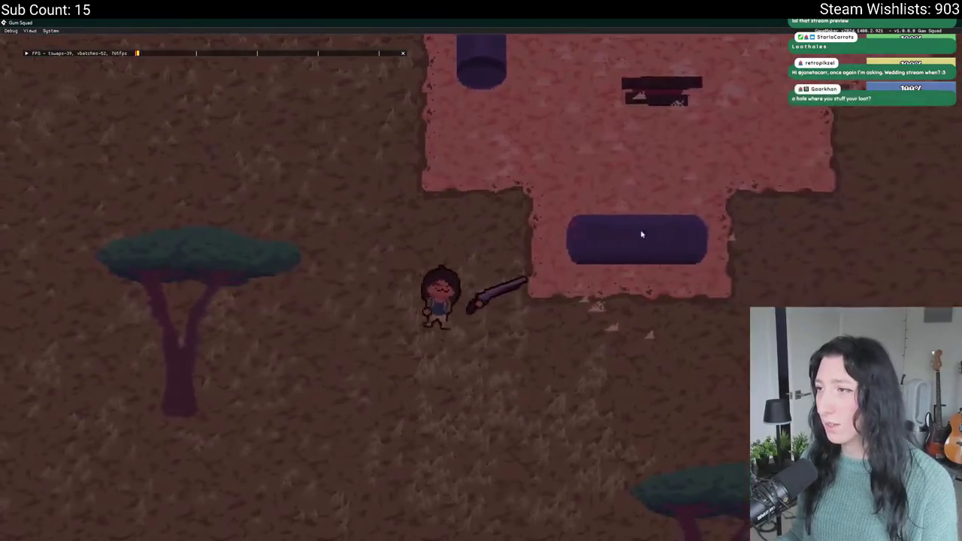
key("w")
key("d")
key("Tab")
key("Tab")
Walk back through the dark forest to the campfire clearing, then relaunch the game with F5
key("w")
key("a")
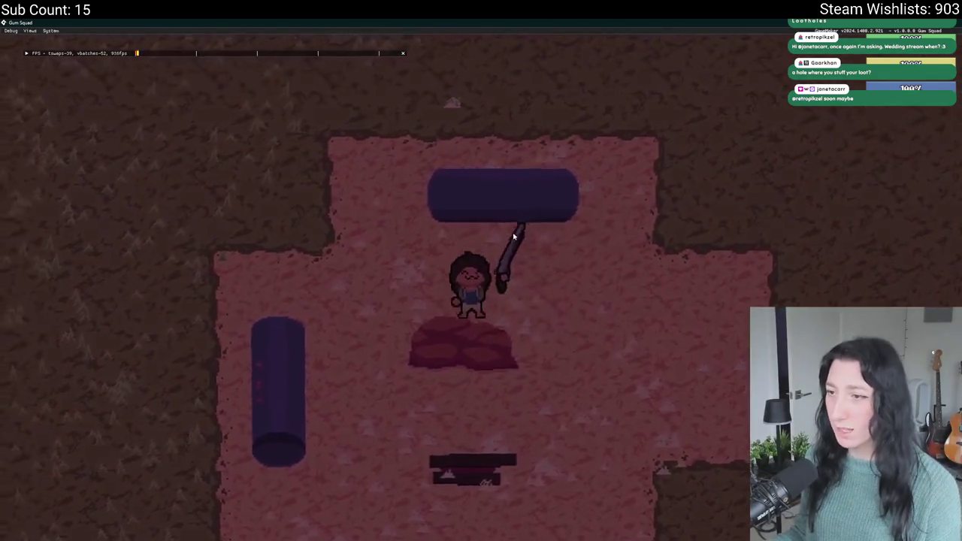
key("w")
key("d")
key("s")
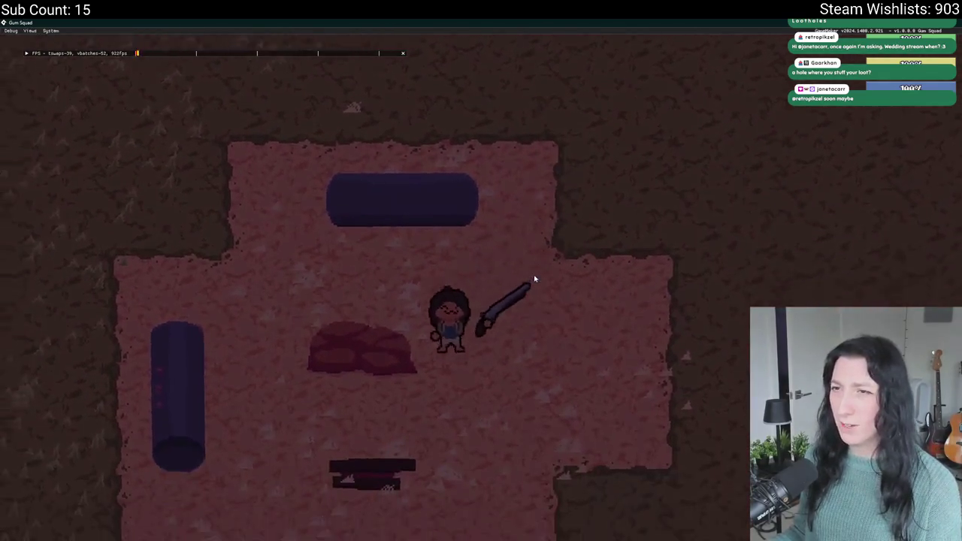
key("a")
key("w")
key("a")
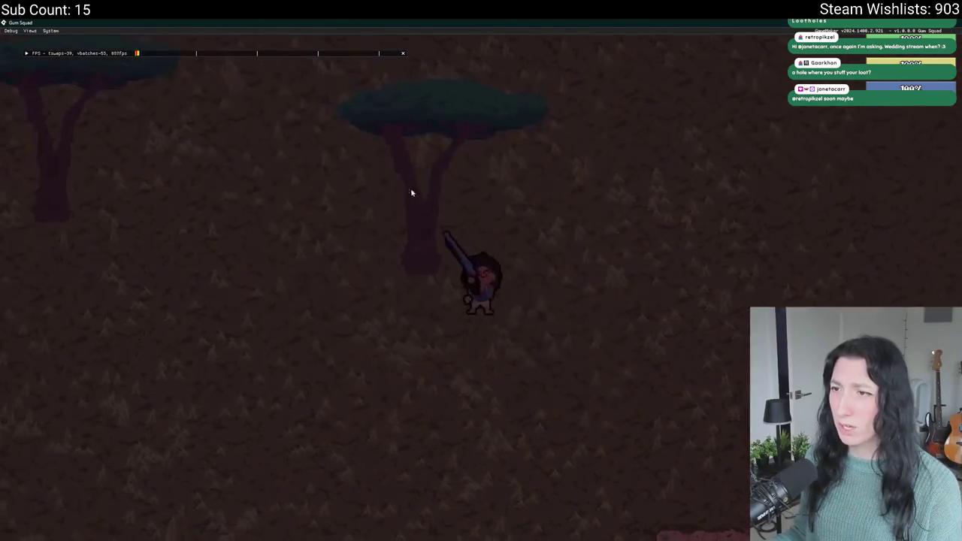
key("w")
key("a")
key("s")
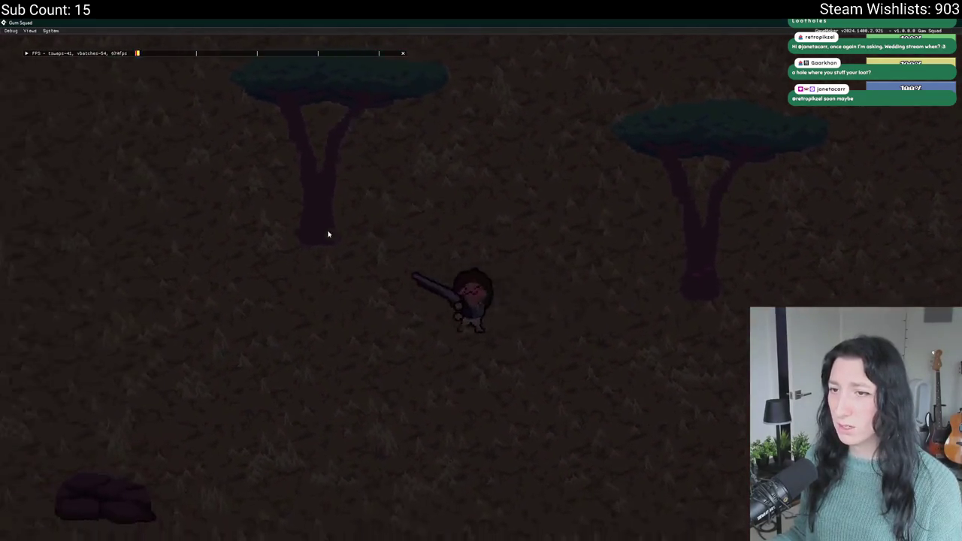
key("w")
key("s")
key("a")
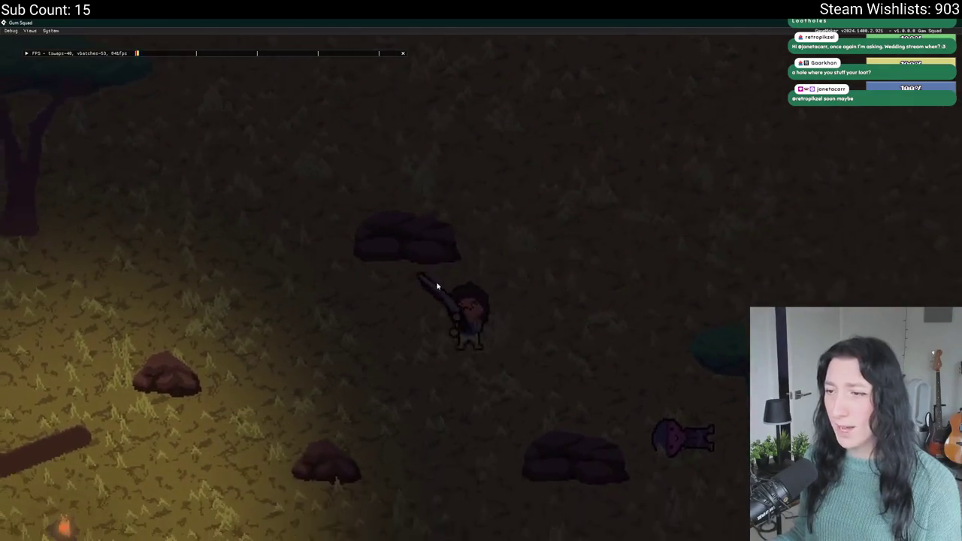
key("s")
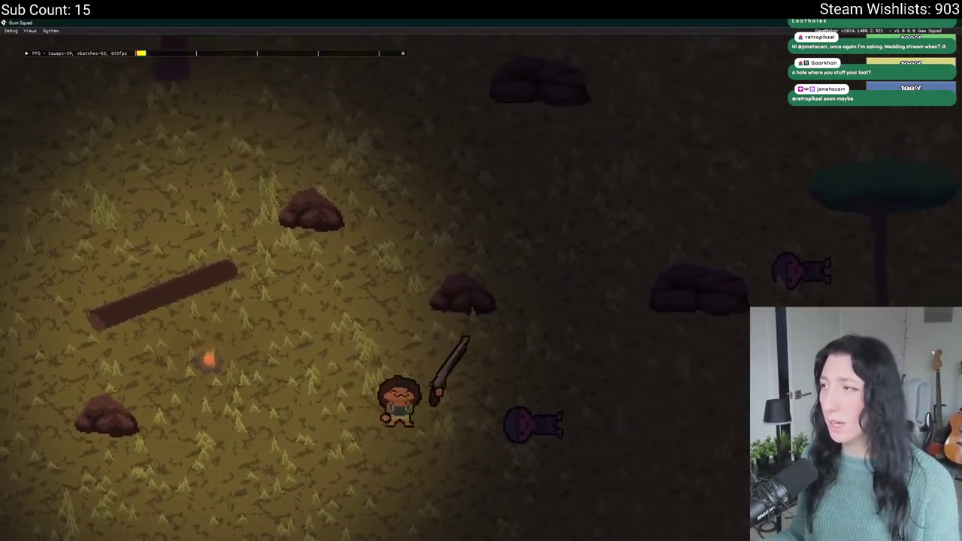
key("s")
key("d")
key("F5")
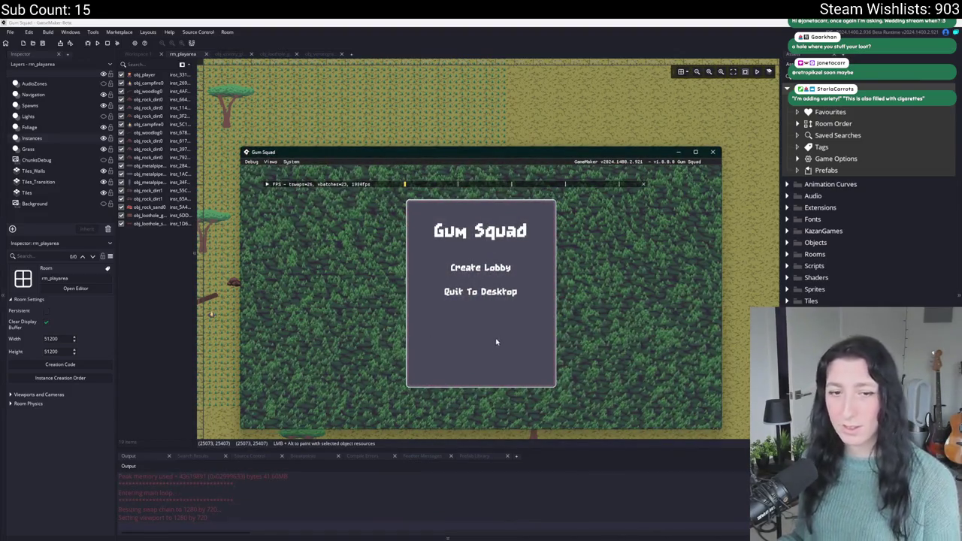
Create a lobby, walk toward the zombies checking the inventory, then quit the game
left_click(480, 267)
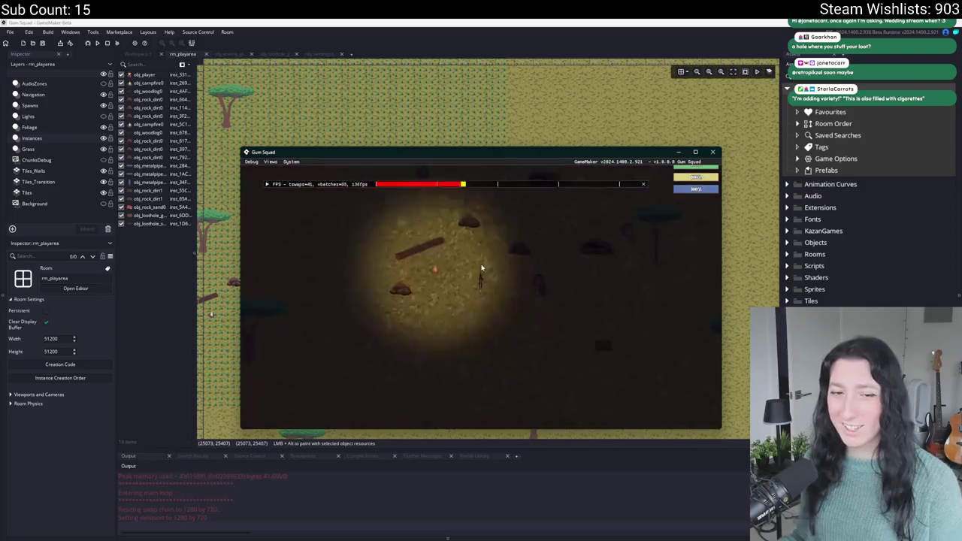
key("d")
key("w")
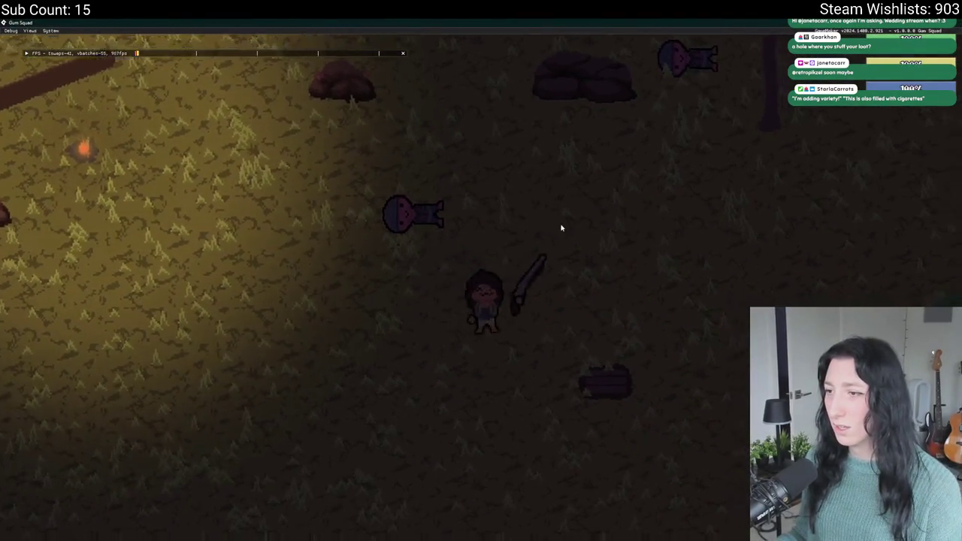
key("Tab")
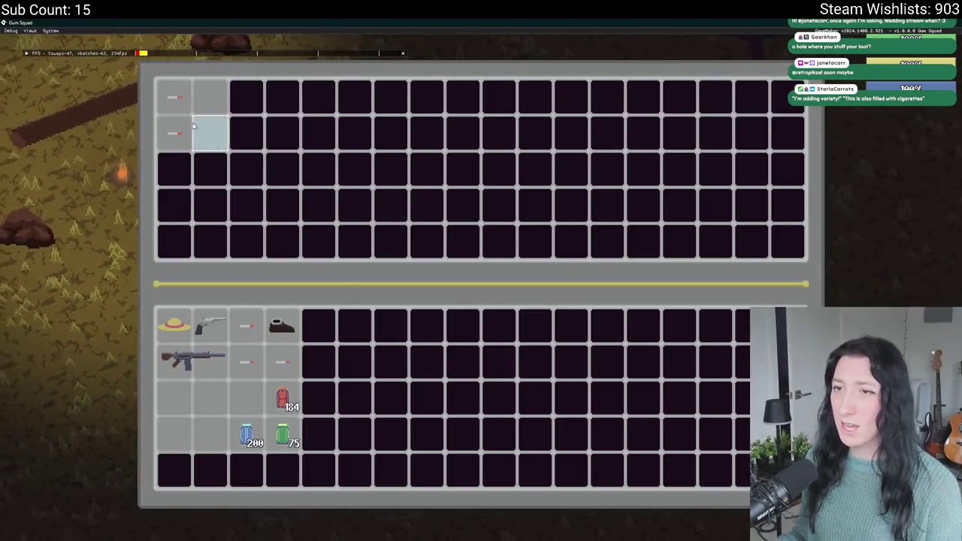
key("Tab")
key("d")
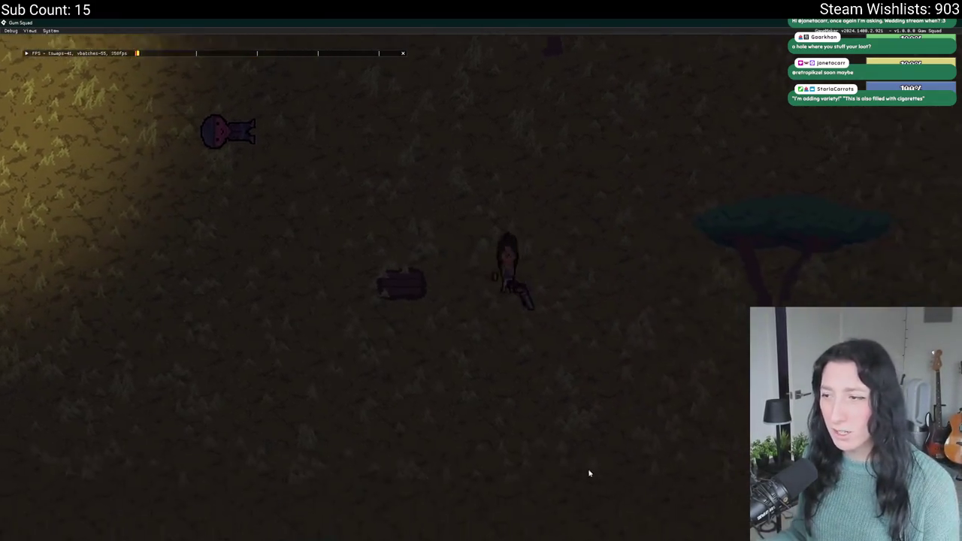
key("Escape")
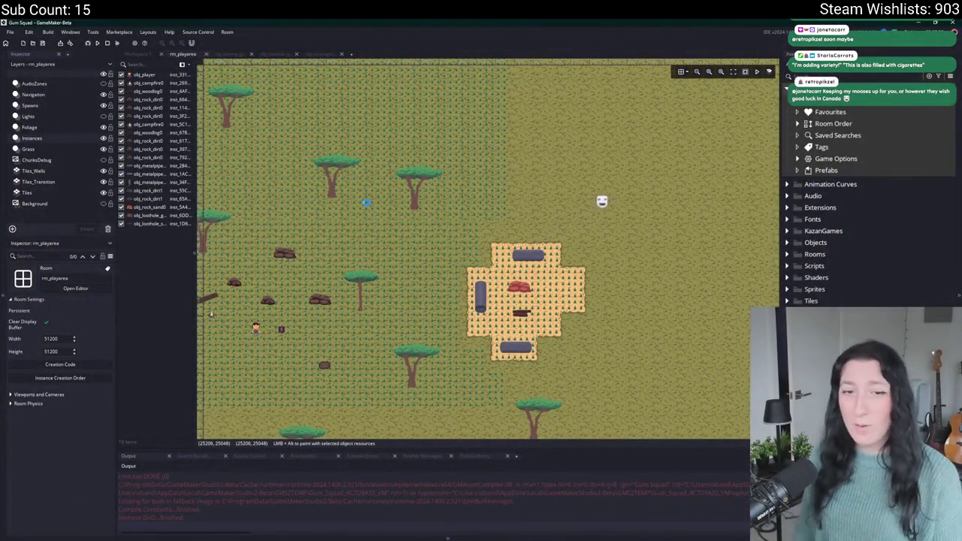
Relaunch with F5, start a new lobby, check inventory, shoot around the campfire, then exit
key("F5")
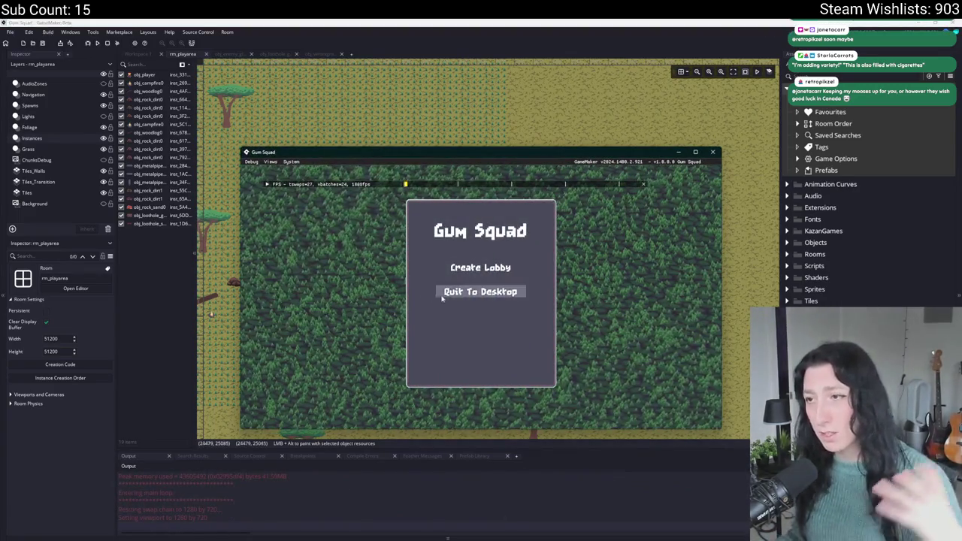
left_click(470, 267)
key("Tab")
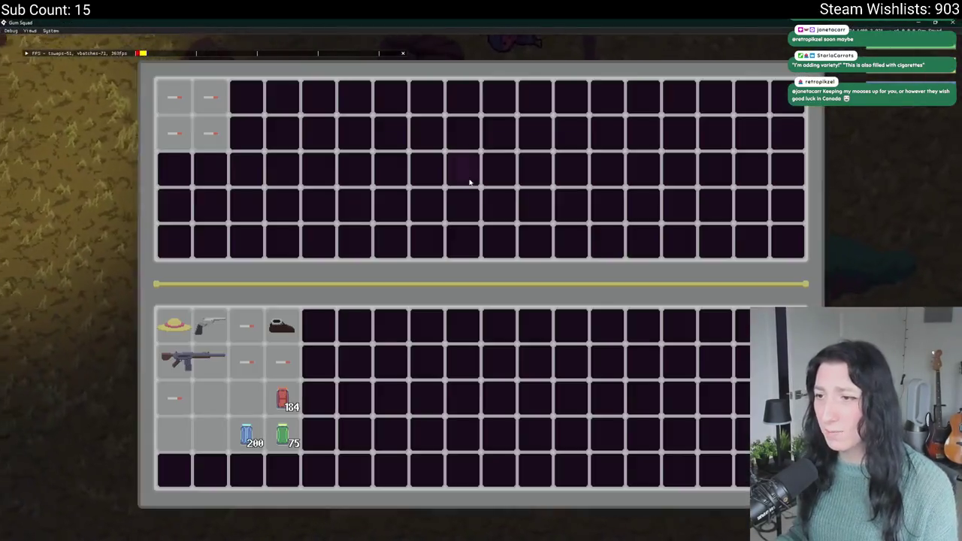
key("Tab")
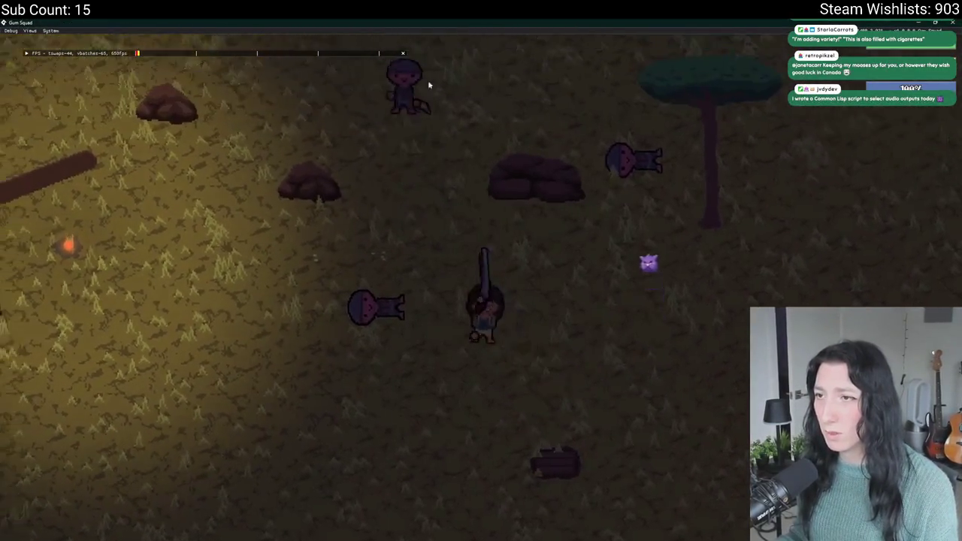
key("a")
key("w")
left_click(510, 171)
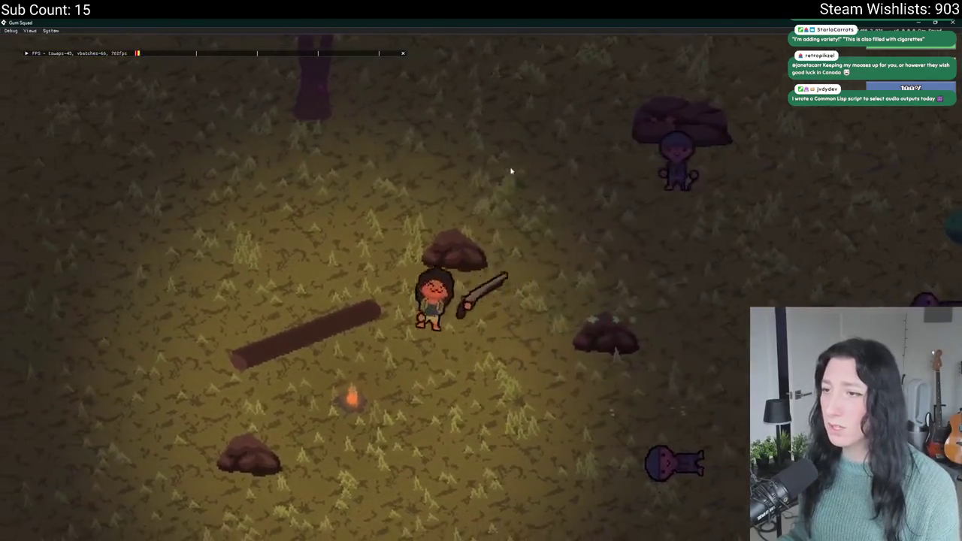
key("d")
key("s")
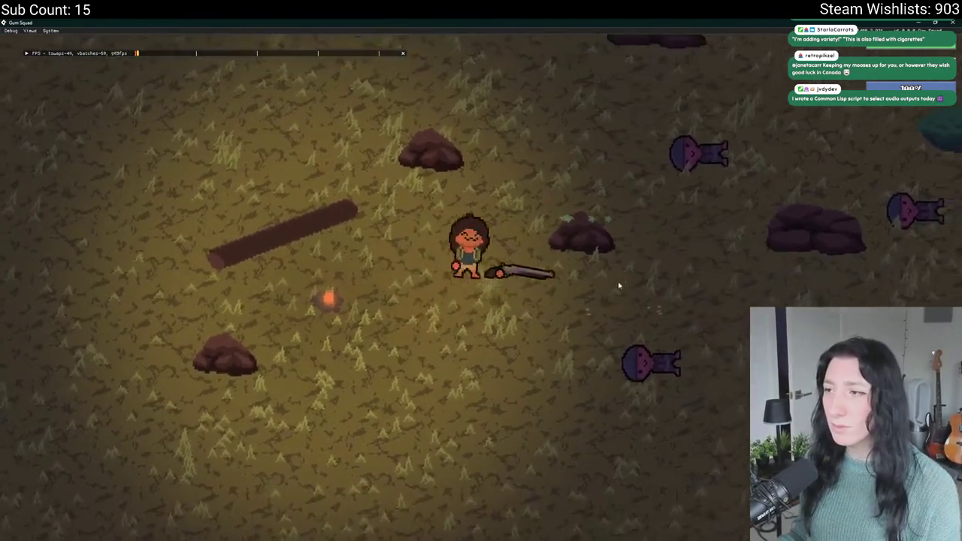
key("a")
key("w")
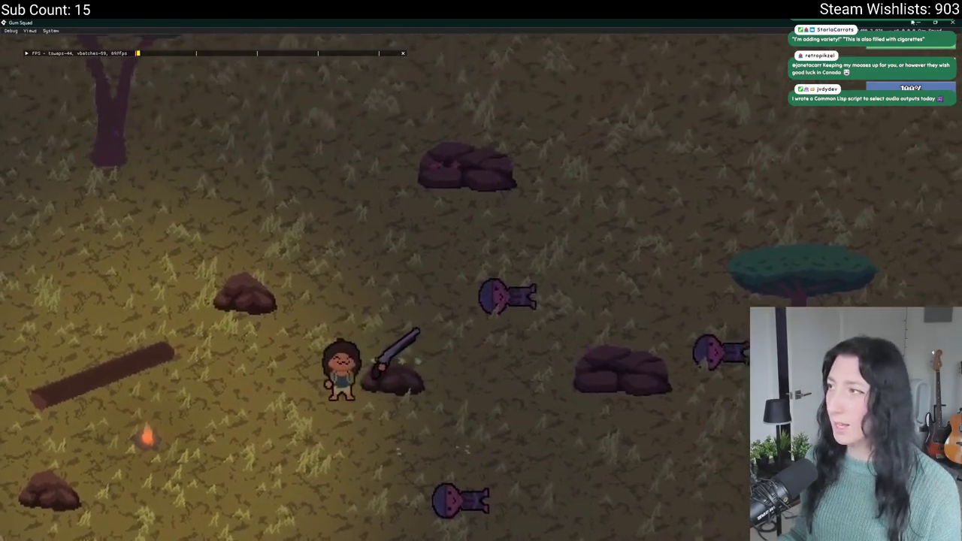
key("Escape")
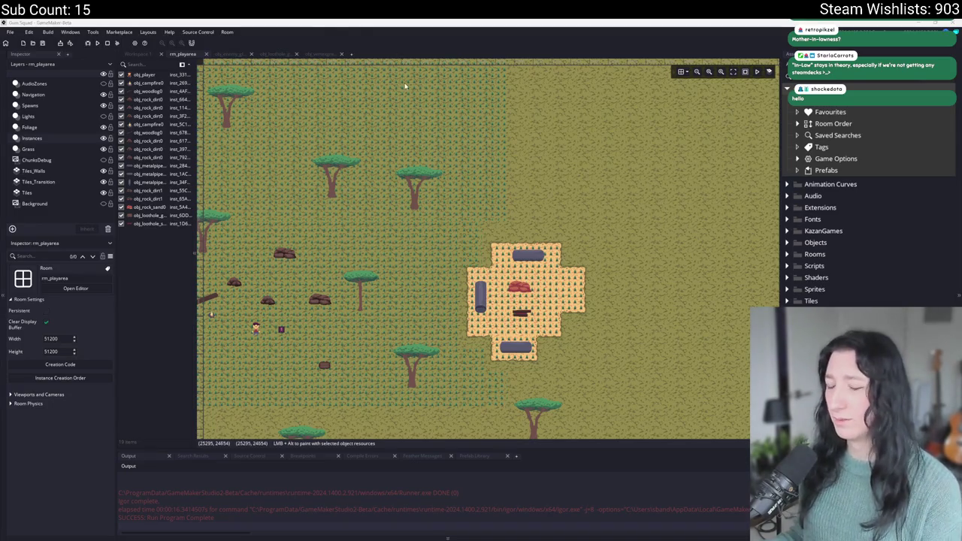
Build and run Gum Squad again and create a new lobby
scroll(451, 113, "down", 2)
scroll(541, 143, "left", 3)
scroll(457, 146, "up", 2)
key("F5")
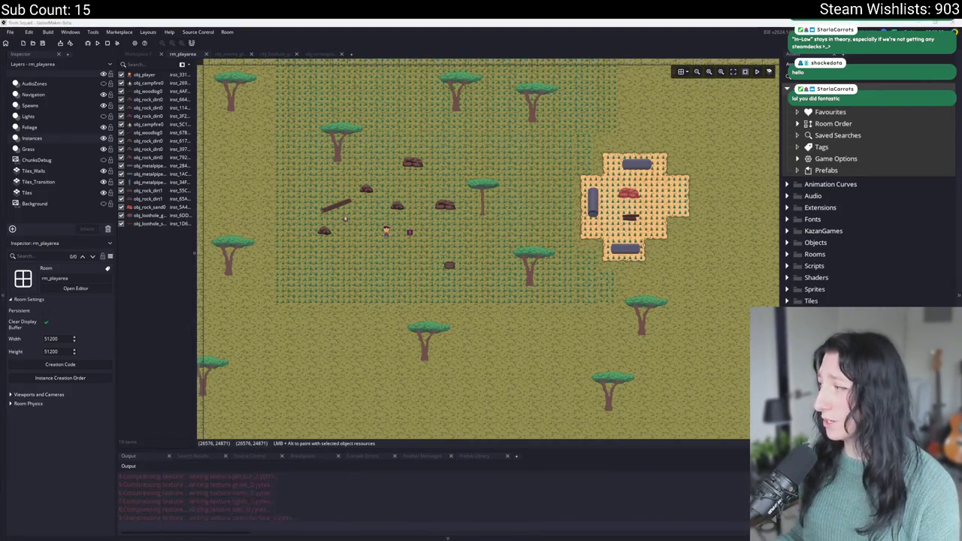
left_click(481, 266)
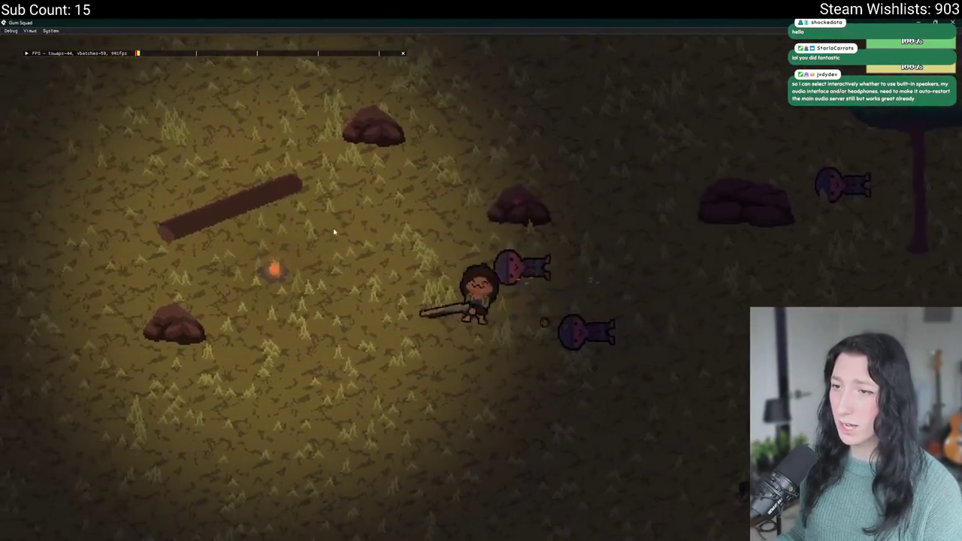
Walk up the map and across the field into the sandy loot area beside the loot hole
key("s")
key("a")
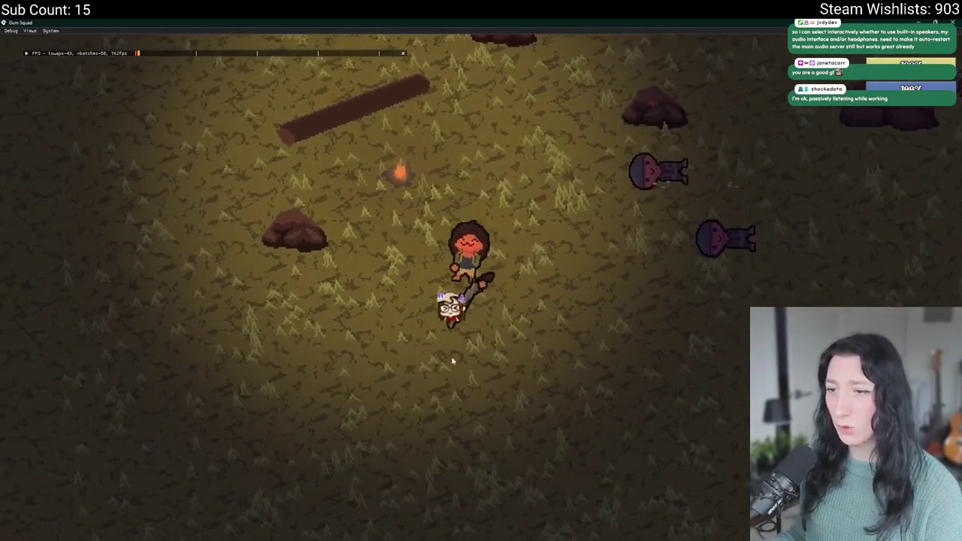
key("w")
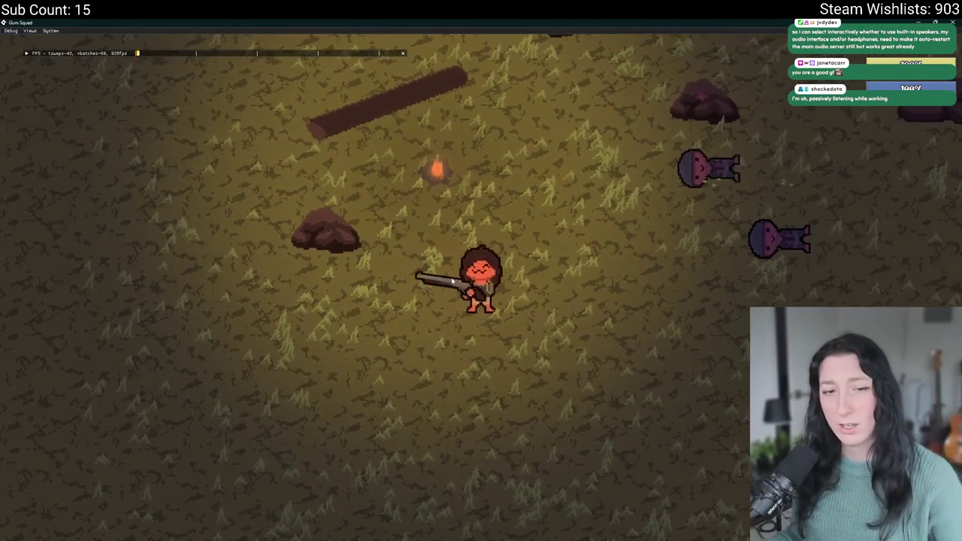
key("w")
key("w")
key("a")
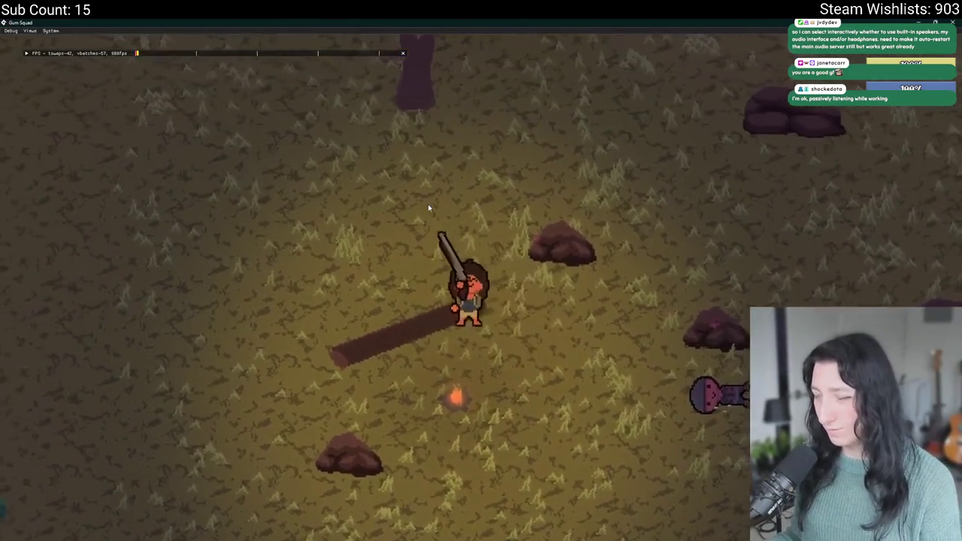
key("w")
key("a")
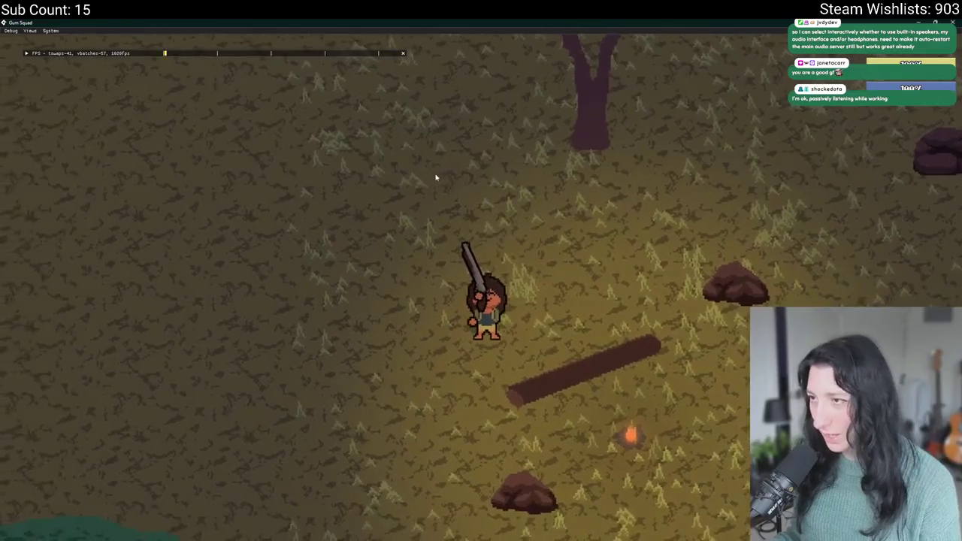
key("w")
key("a")
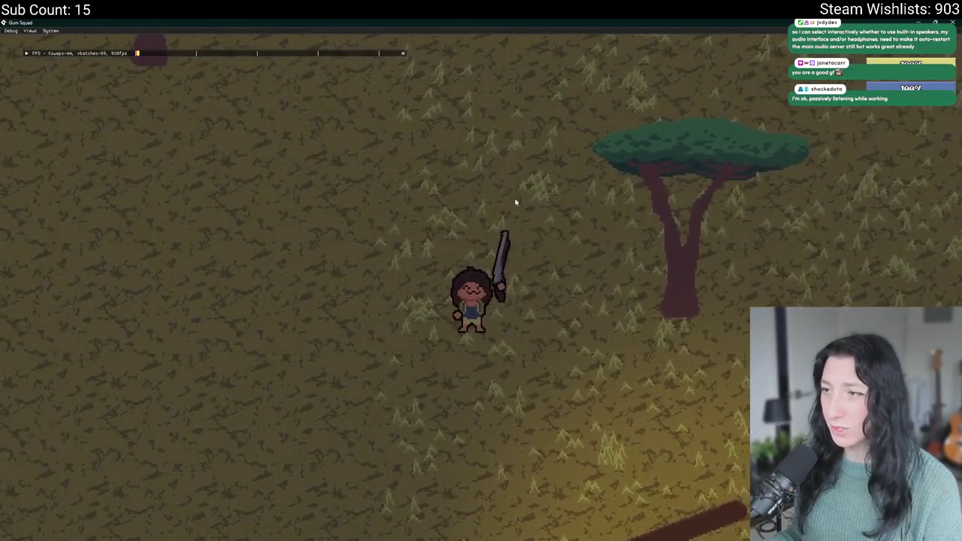
key("w")
key("d")
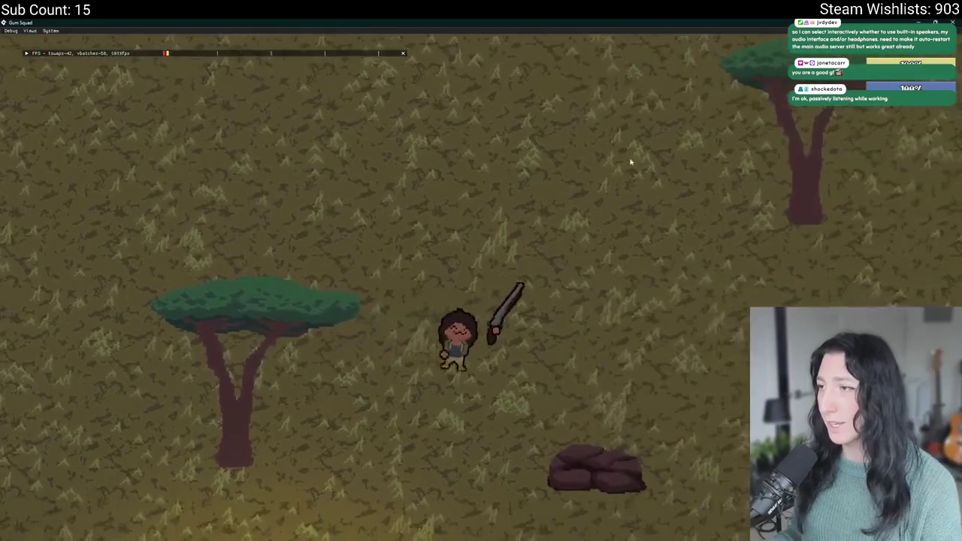
key("d")
key("s")
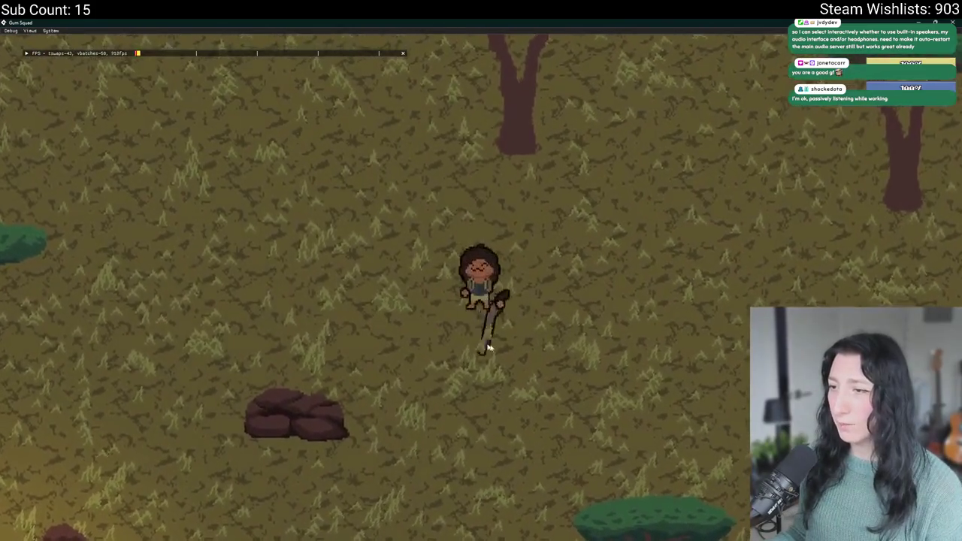
key("d")
key("s")
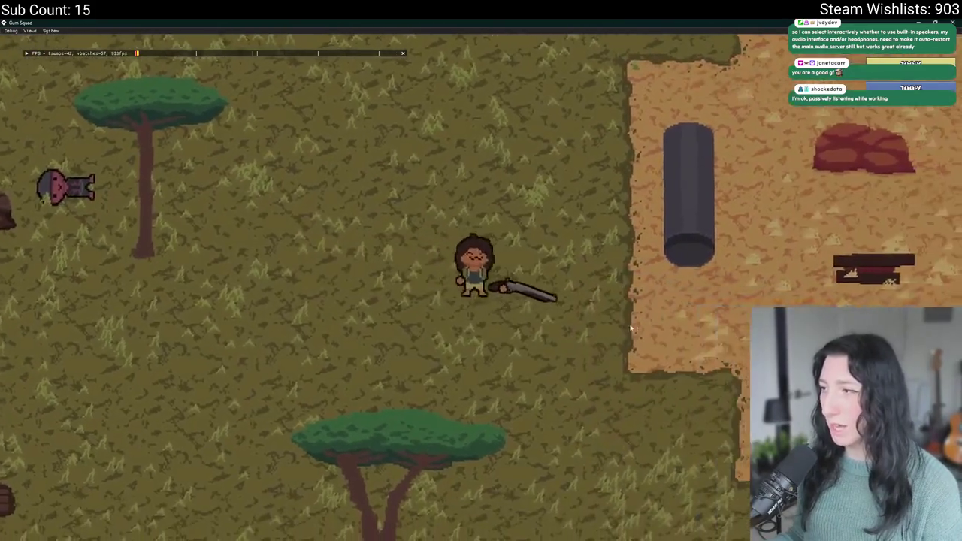
key("d")
key("s")
key("w")
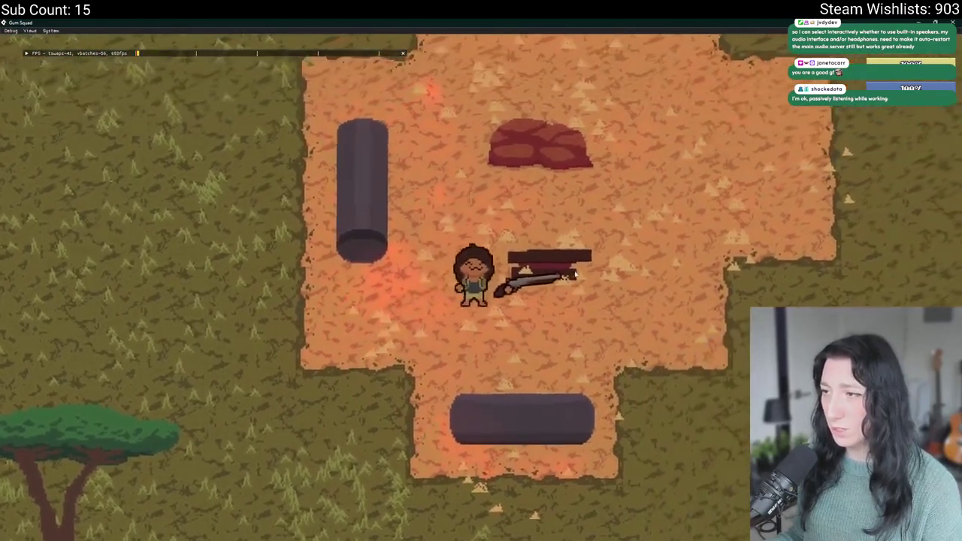
key("s")
key("a")
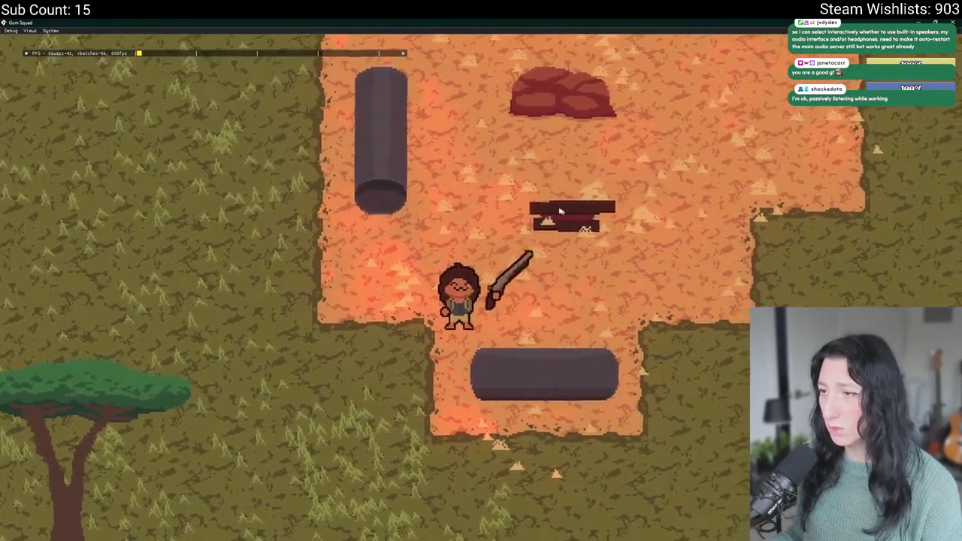
Walk left out of the sand through the grassland to the rocks and log, checking the inventory
key("a")
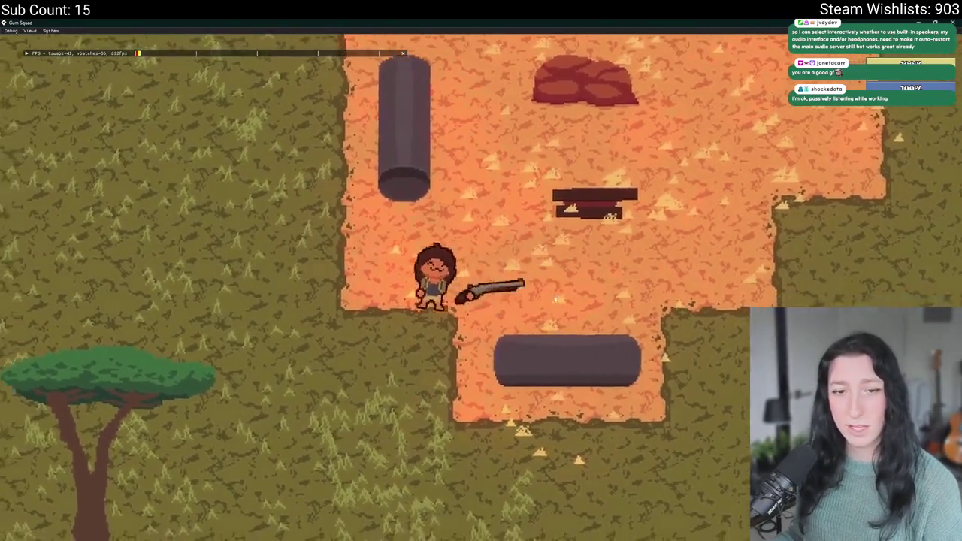
key("a")
key("s")
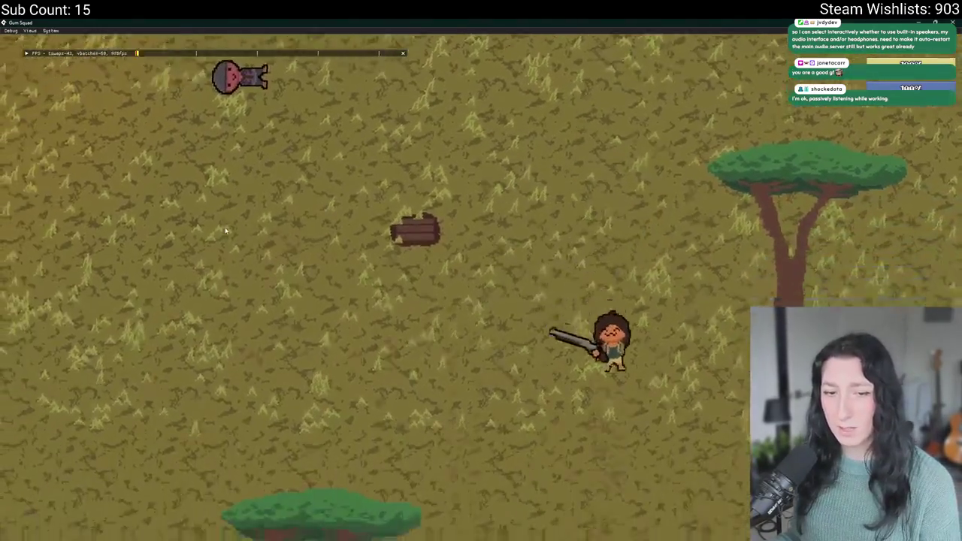
key("a")
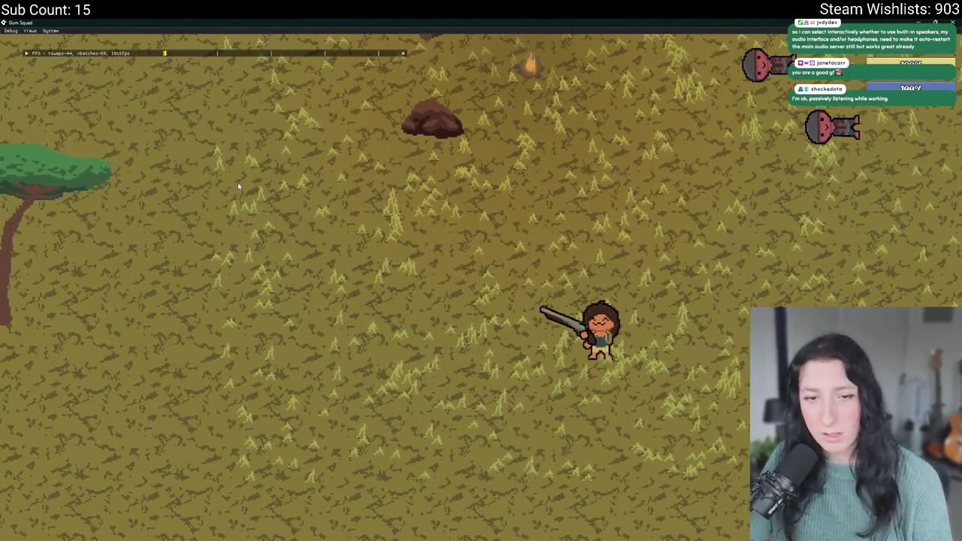
key("s")
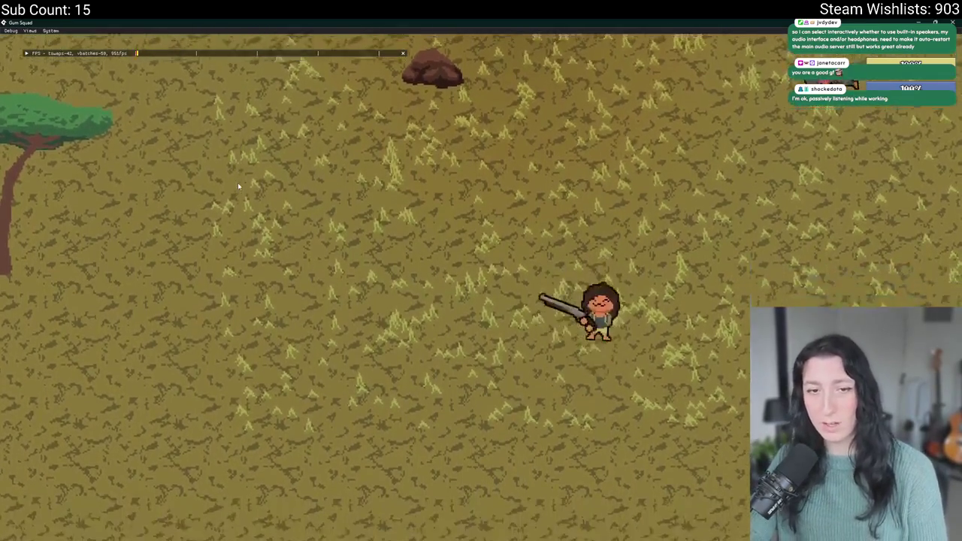
key("w")
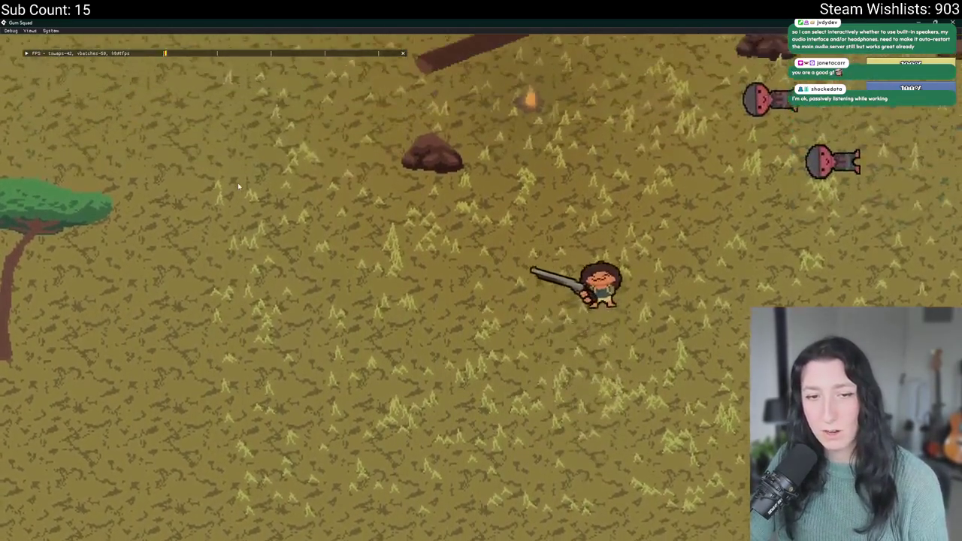
key("s")
key("w")
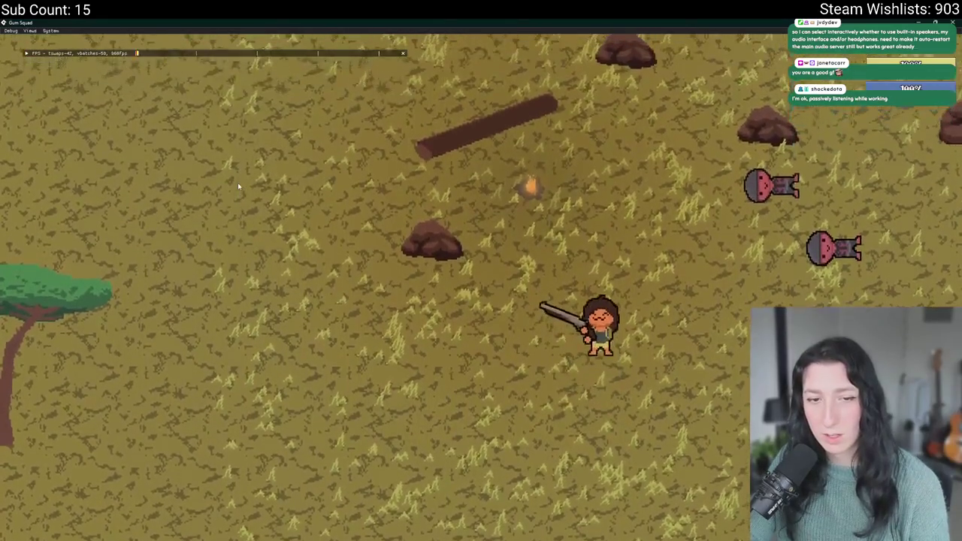
key("d")
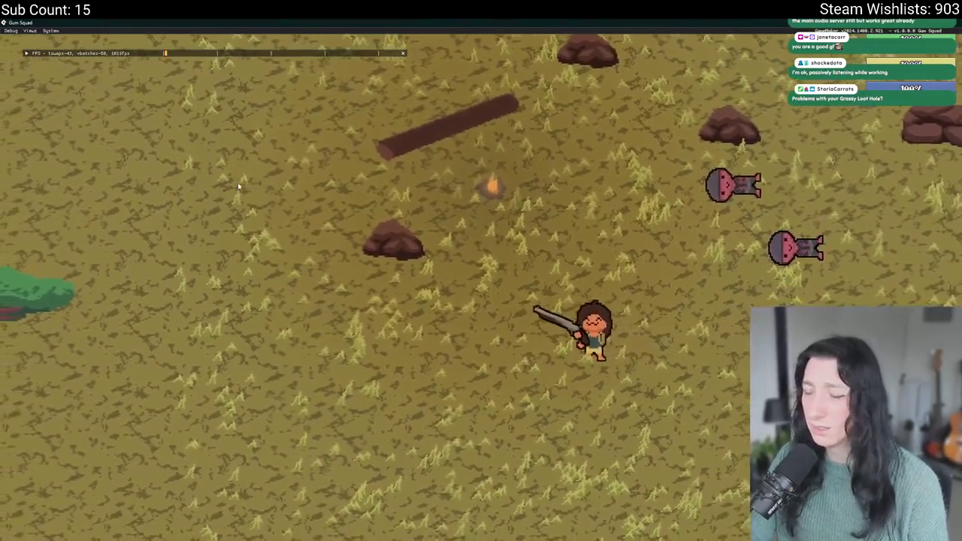
key("w")
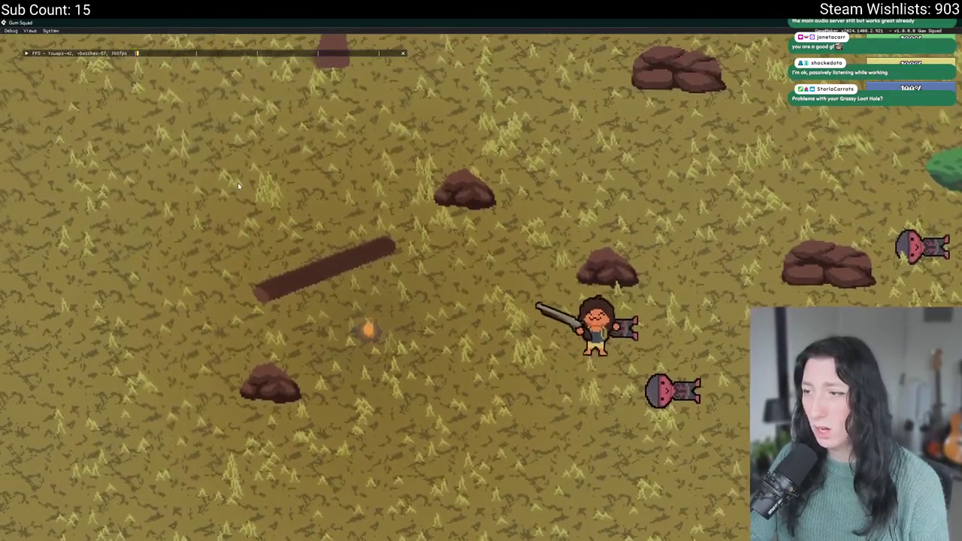
key("Tab")
key("Tab")
key("w")
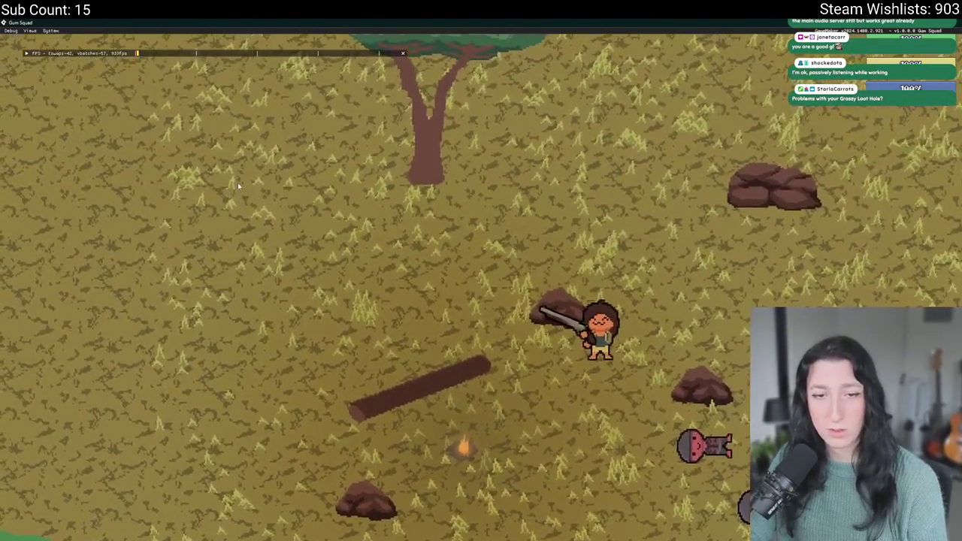
Walk back into the sand arena and out left, then stop the game
key("d")
key("s")
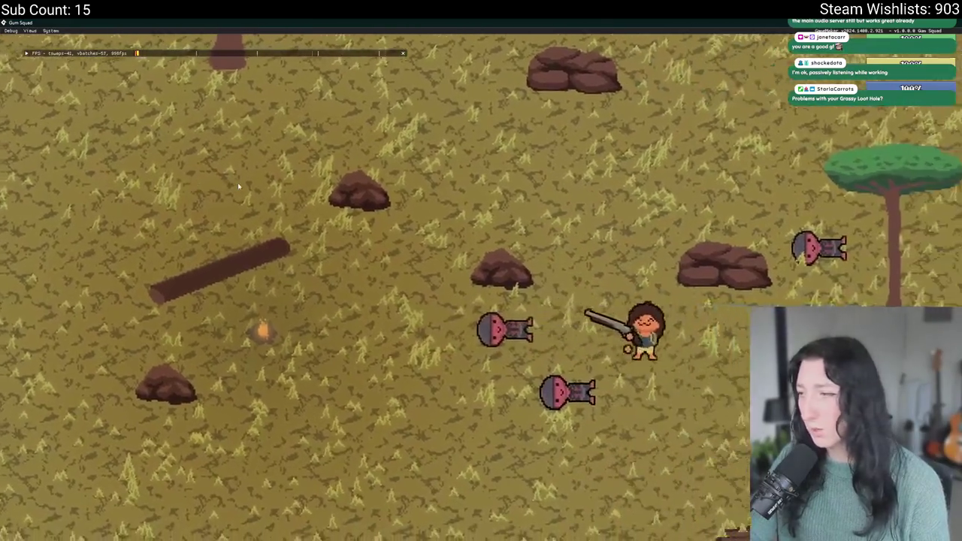
key("d")
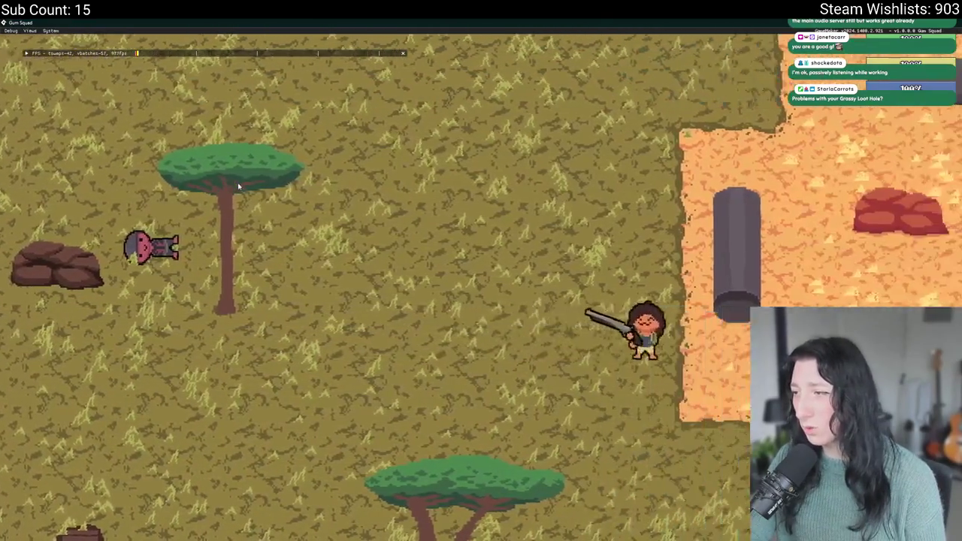
key("d")
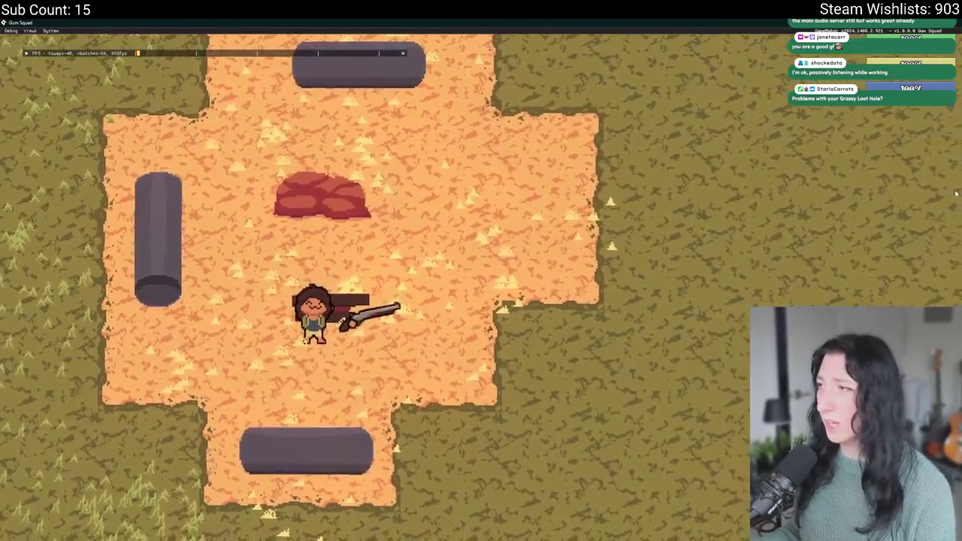
key("a")
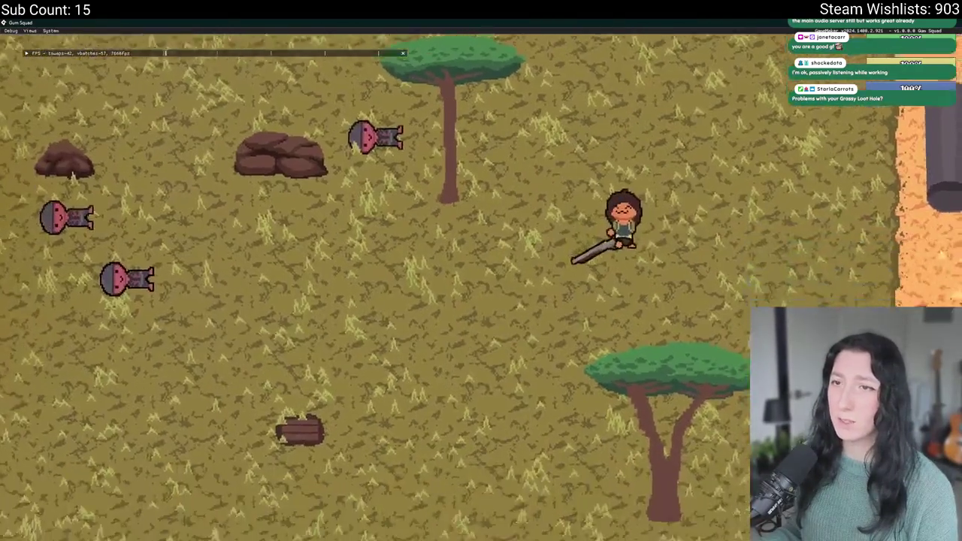
key("a")
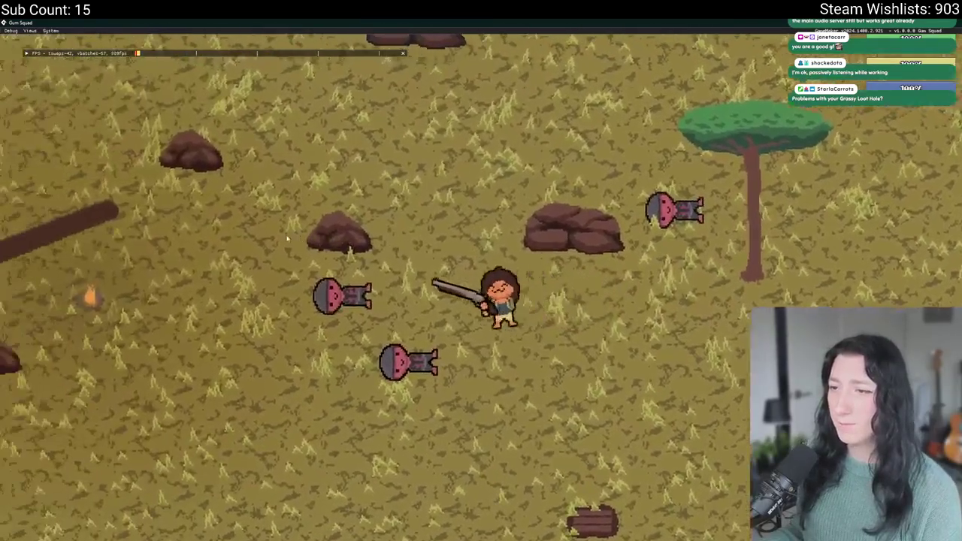
key("s")
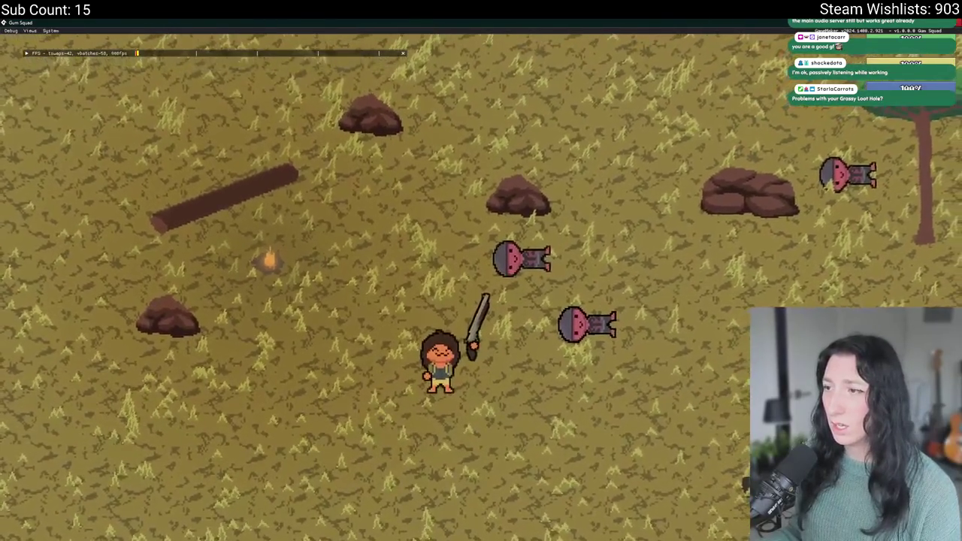
key("Escape")
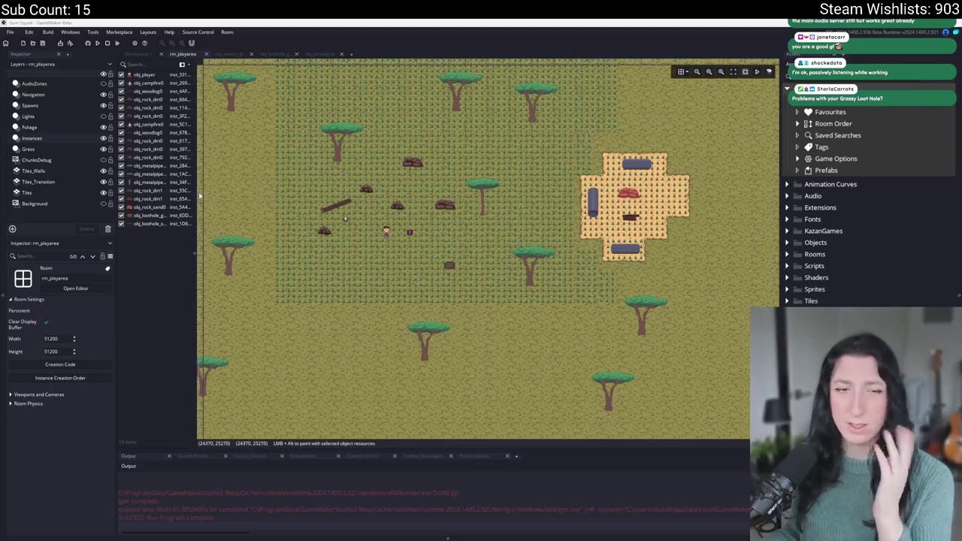
Search assets for 'loothole' and open obj_loothole_generic_0's Create event code
key("ctrl+t")
type("loothole")
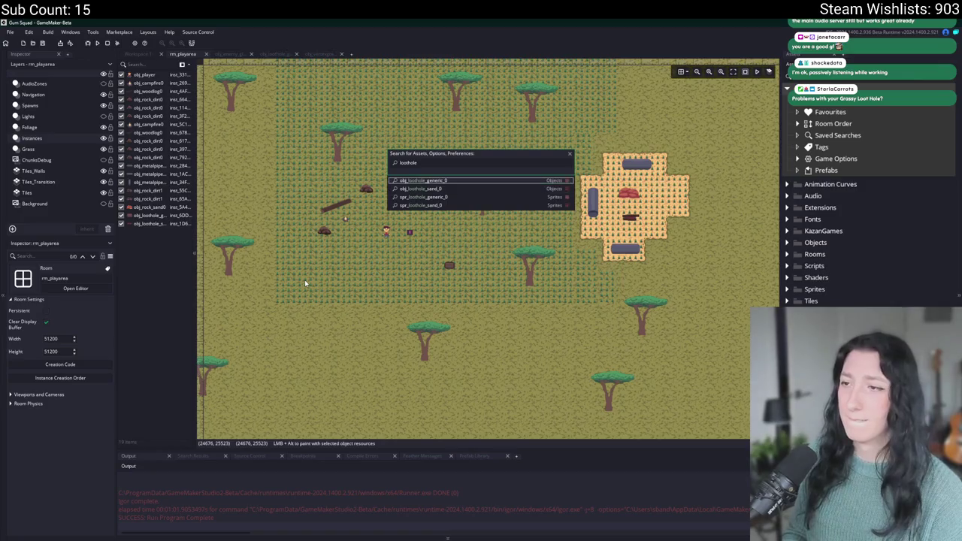
key("Return")
double_click(368, 155)
Read through its chunk_update and chunk_write code, then bring Discord's moderator-chat channel forward
scroll(493, 133, "down", 5)
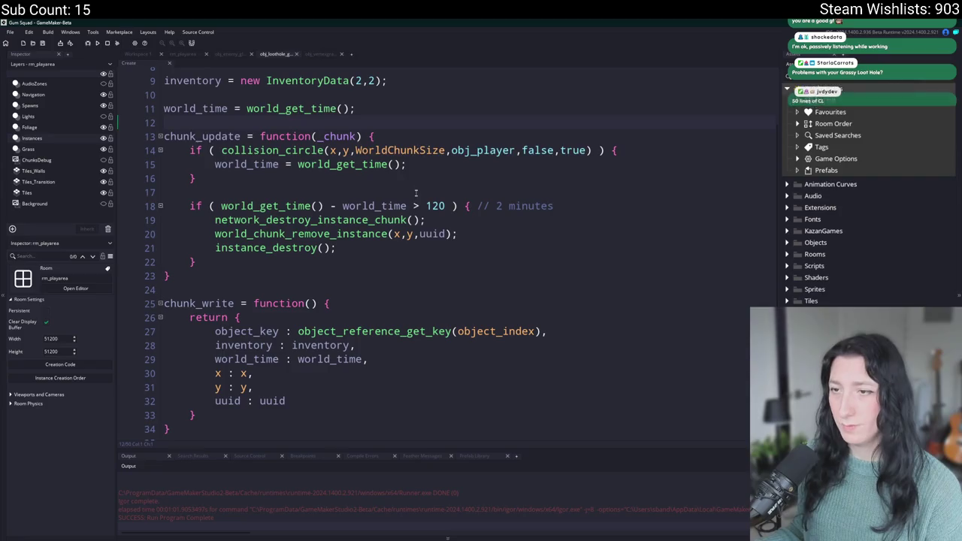
left_click(591, 205)
scroll(591, 205, "down", 2)
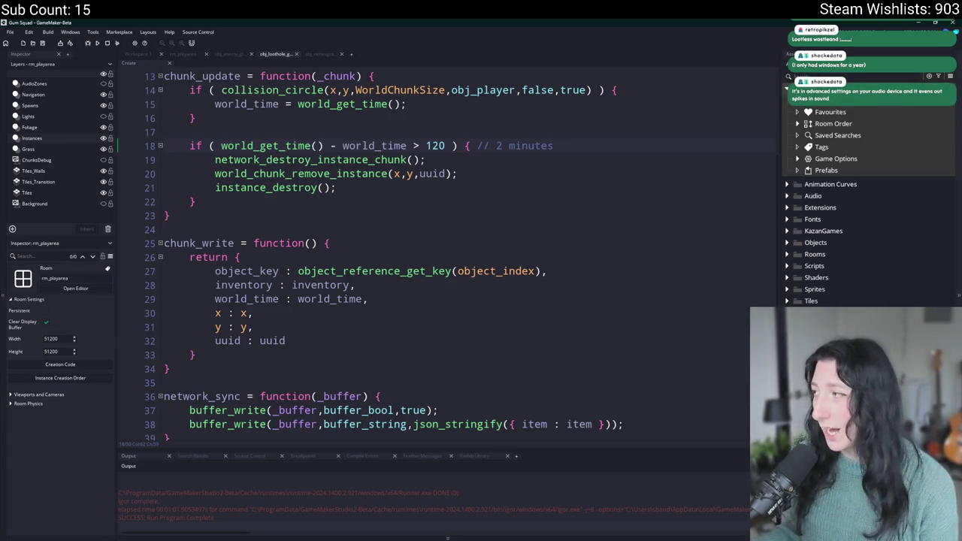
key("alt+Tab")
scroll(161, 238, "down", 5)
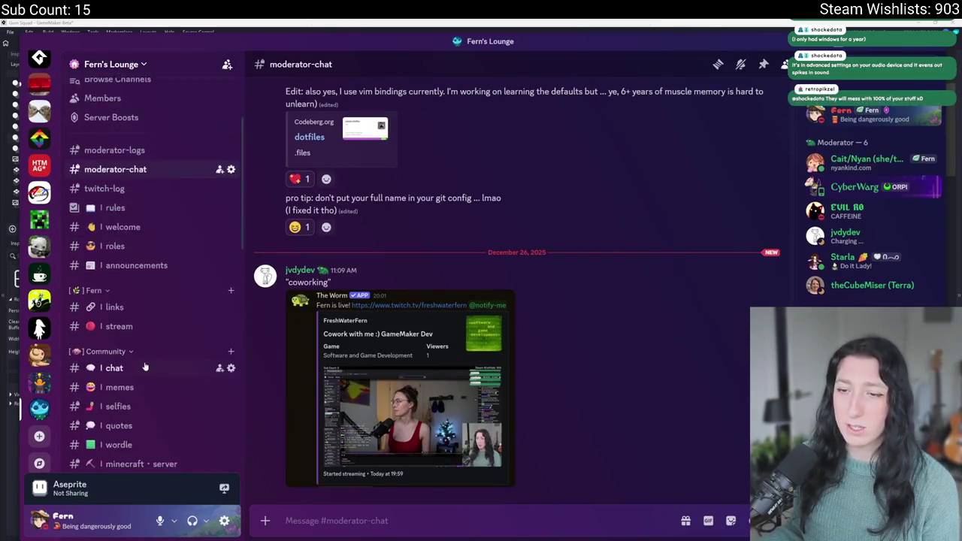
Read the Discord chat channel's recent messages, then switch back to GameMaker's code editor
left_click(139, 181)
scroll(143, 197, "down", 2)
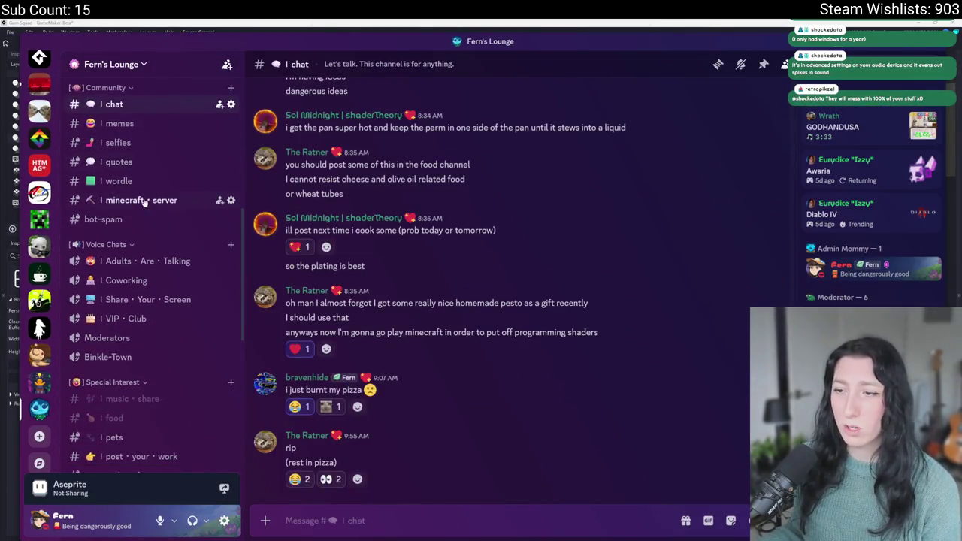
right_click(550, 226)
key("Escape")
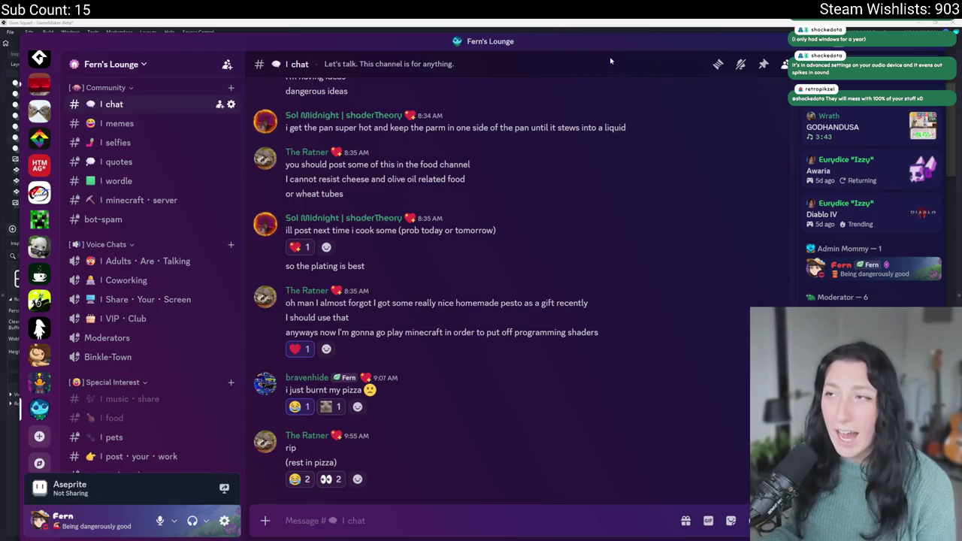
key("alt+Tab")
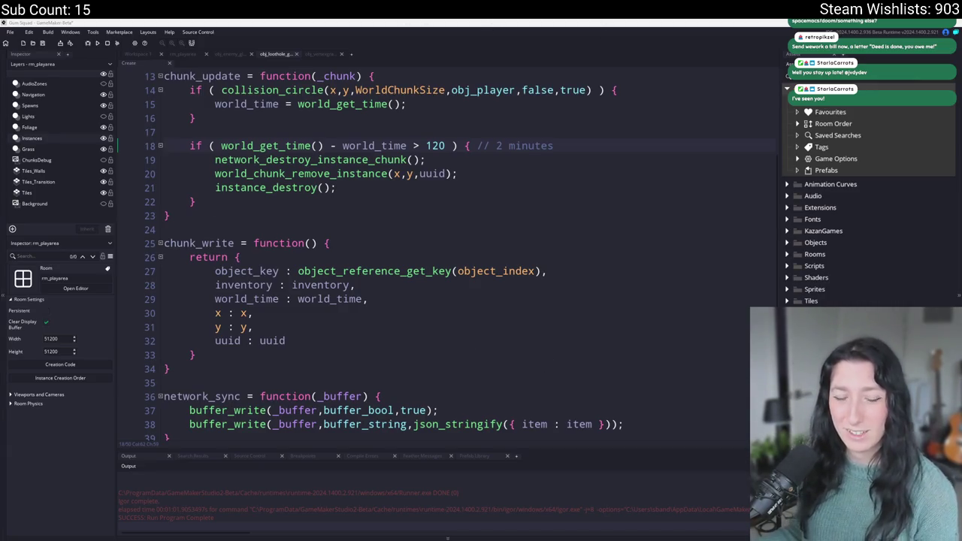
Search the whole project for chunk_write, then return to the loot hole object's workspace
left_click(498, 179)
scroll(498, 179, "up", 2)
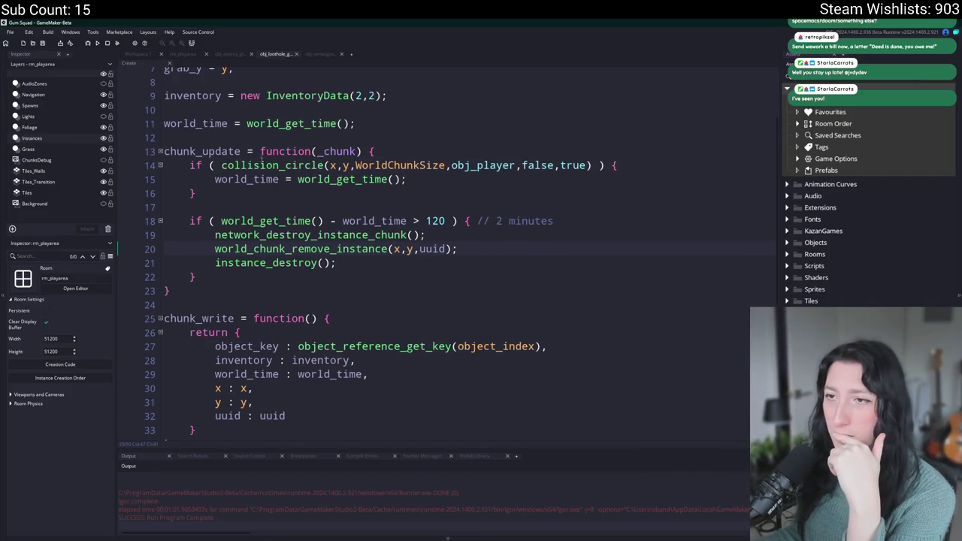
scroll(261, 164, "down", 1)
double_click(206, 304)
key("ctrl+shift+f")
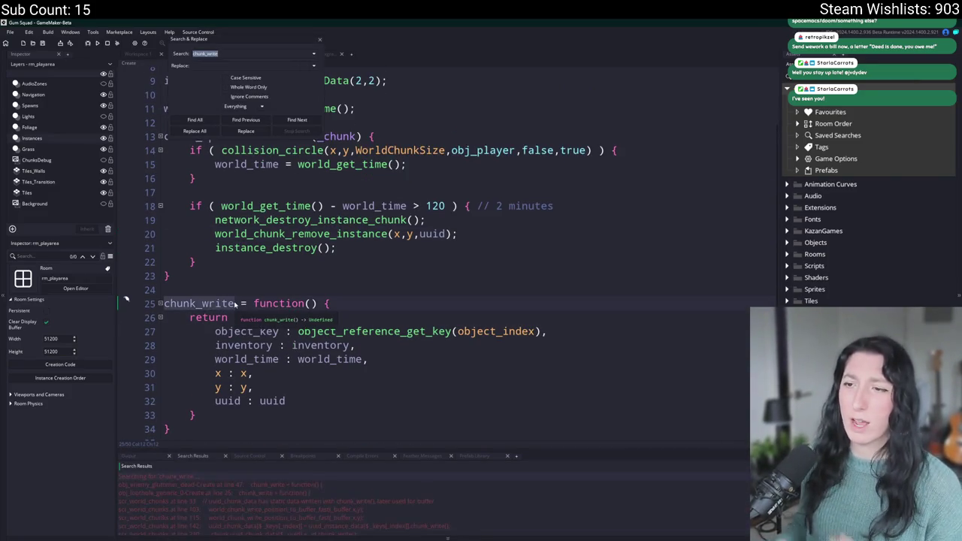
left_click(320, 39)
left_click(210, 54)
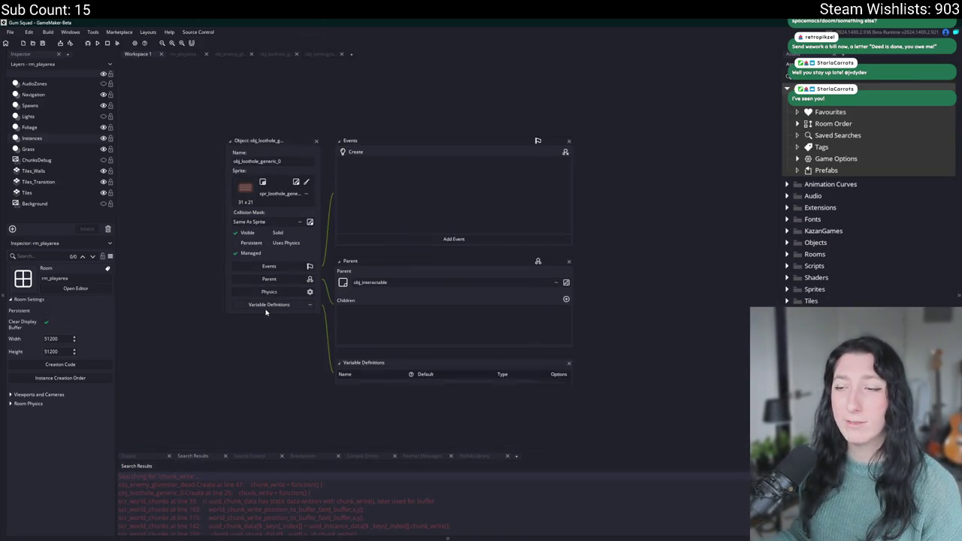
From obj_enemy_glummer_dead's variable definitions, search the project for write_to_chunk, finding 4 results
key("ctrl+t")
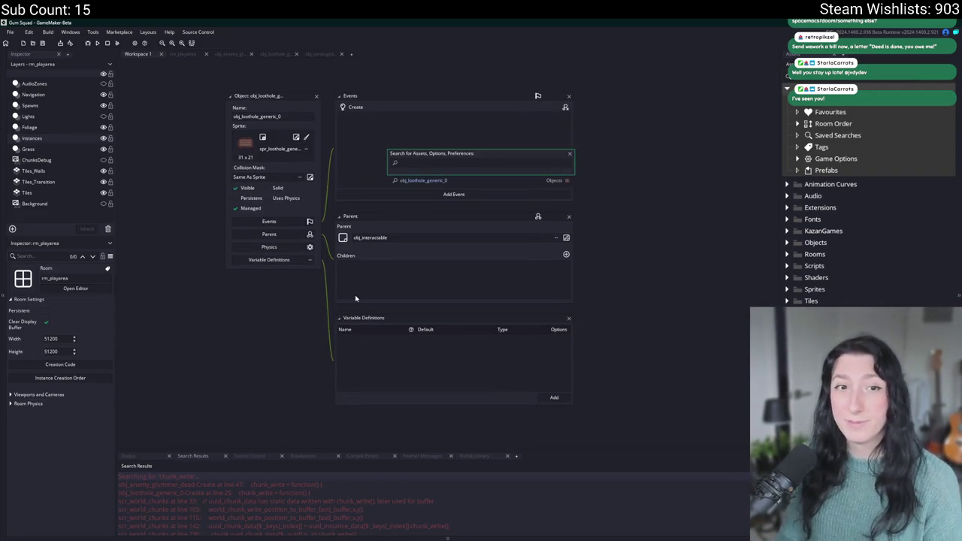
type("glummer_dea")
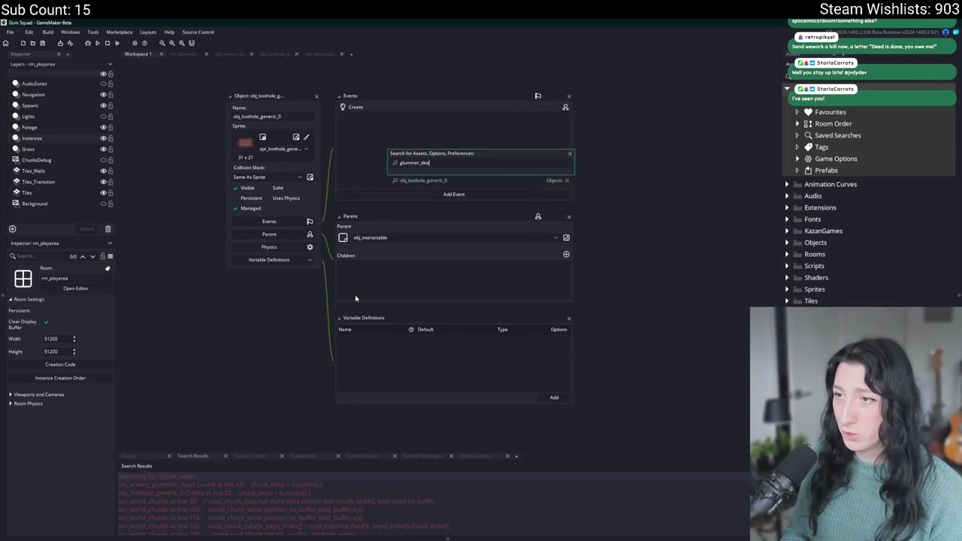
type("d")
key("Return")
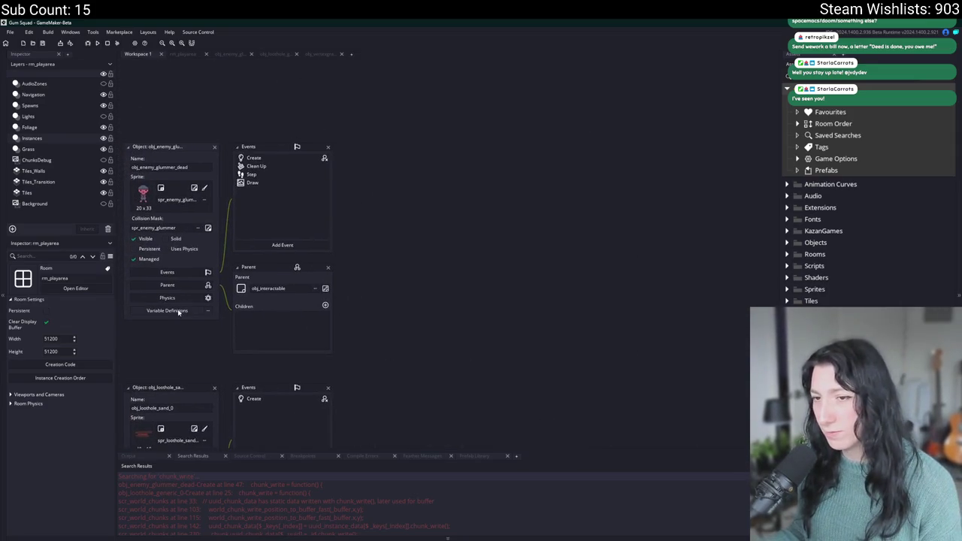
left_click(178, 312)
double_click(255, 349)
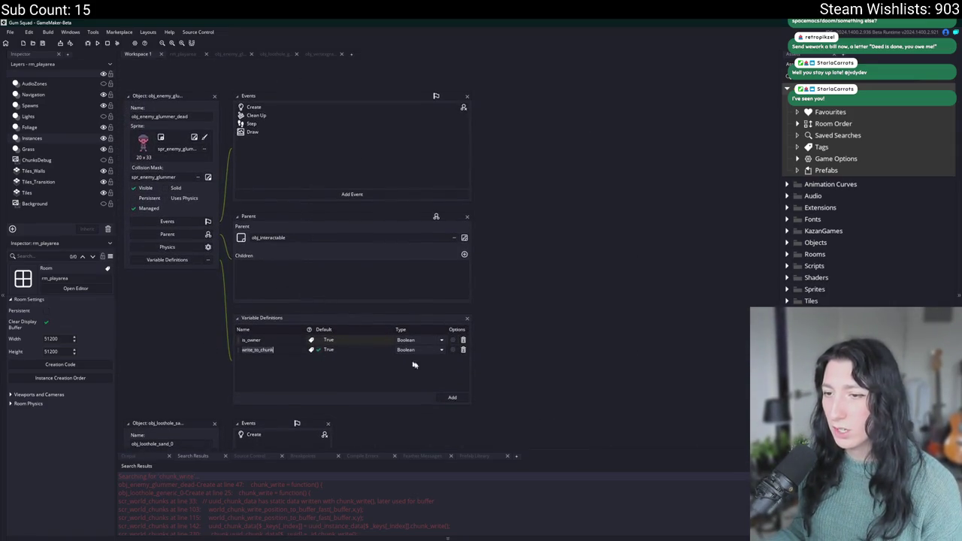
key("ctrl+shift+f")
key("Return")
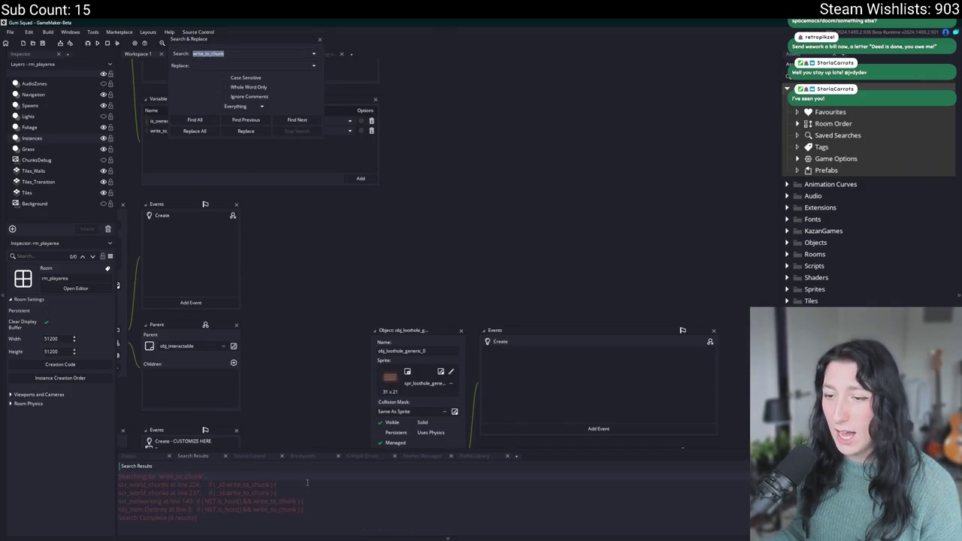
left_click(319, 39)
scroll(275, 223, "down", 3)
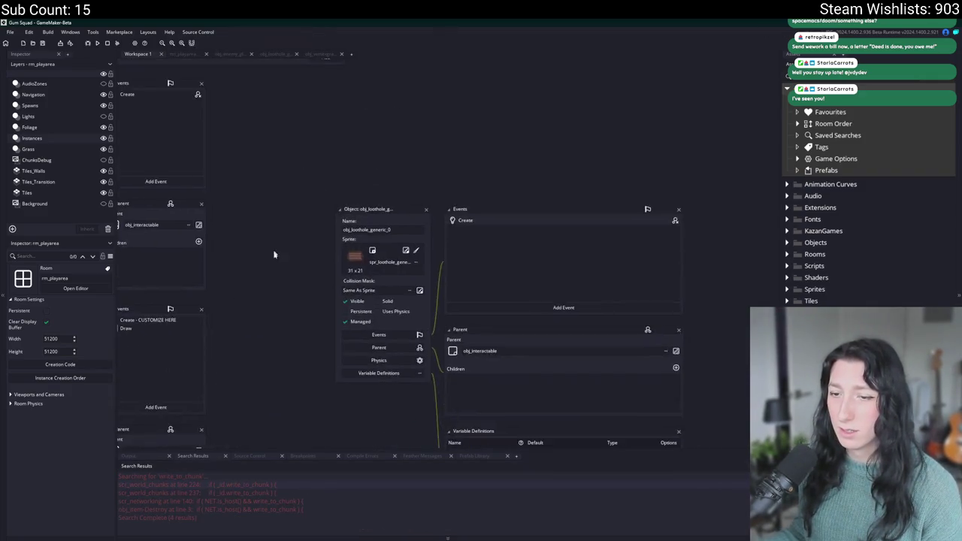
scroll(354, 397, "up", 5)
scroll(436, 457, "left", 4)
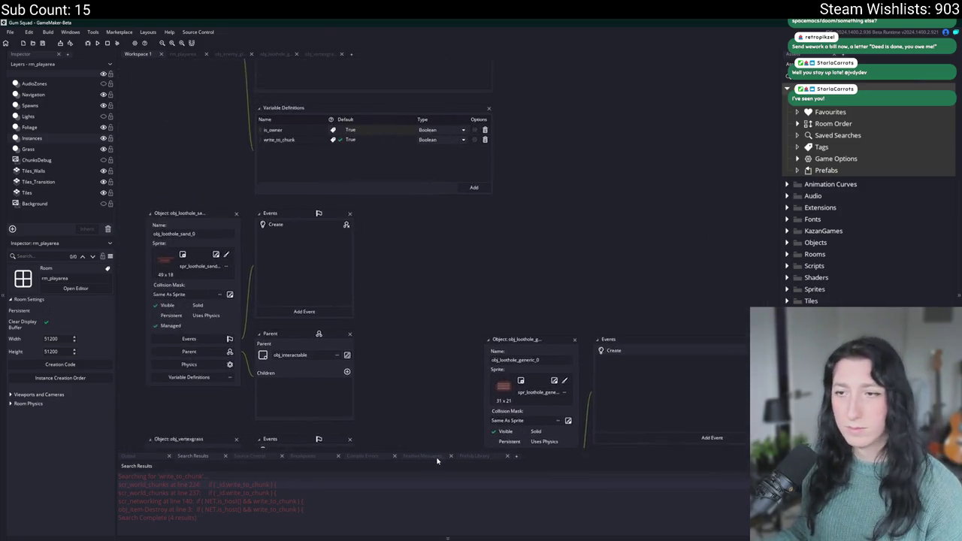
scroll(369, 301, "down", 5)
scroll(369, 301, "right", 4)
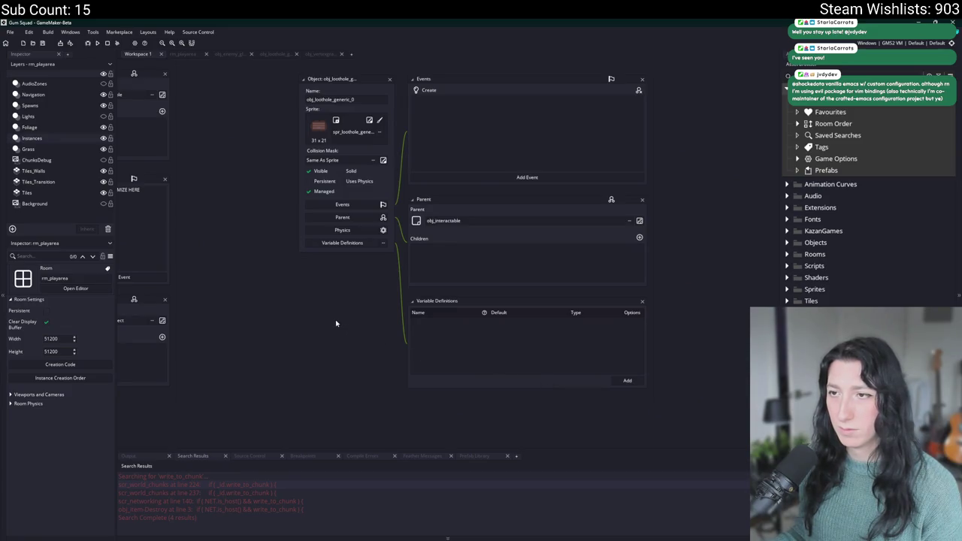
Try adding a Boolean write_to_chunk variable to obj_interactable, then delete it again
key("ctrl+t")
type("obj_inter")
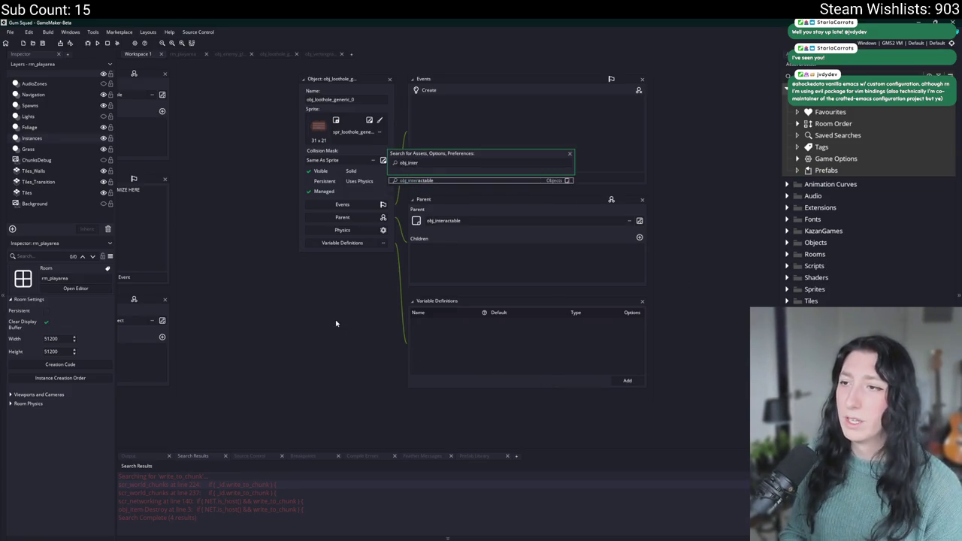
key("Return")
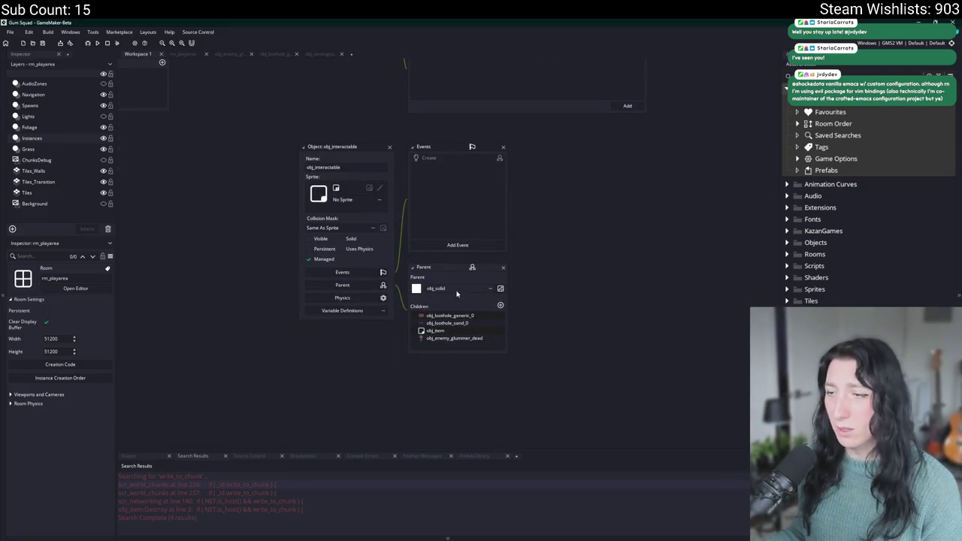
left_click(353, 311)
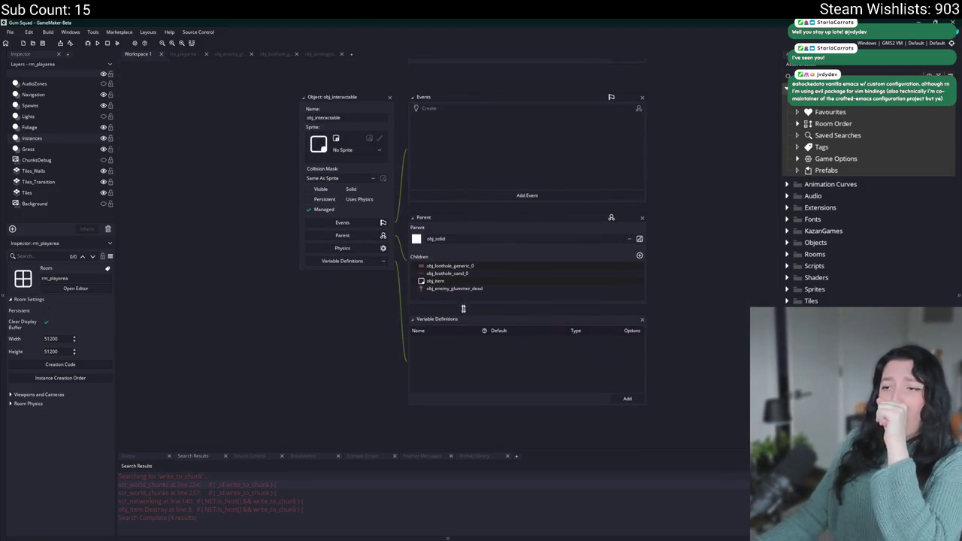
left_click(628, 397)
type("write_to_chunk")
left_click(587, 340)
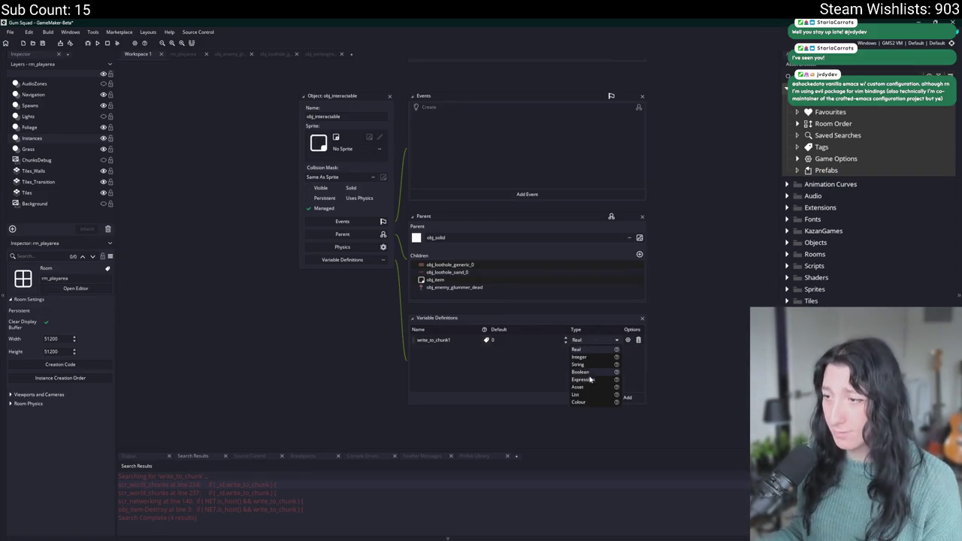
left_click(589, 374)
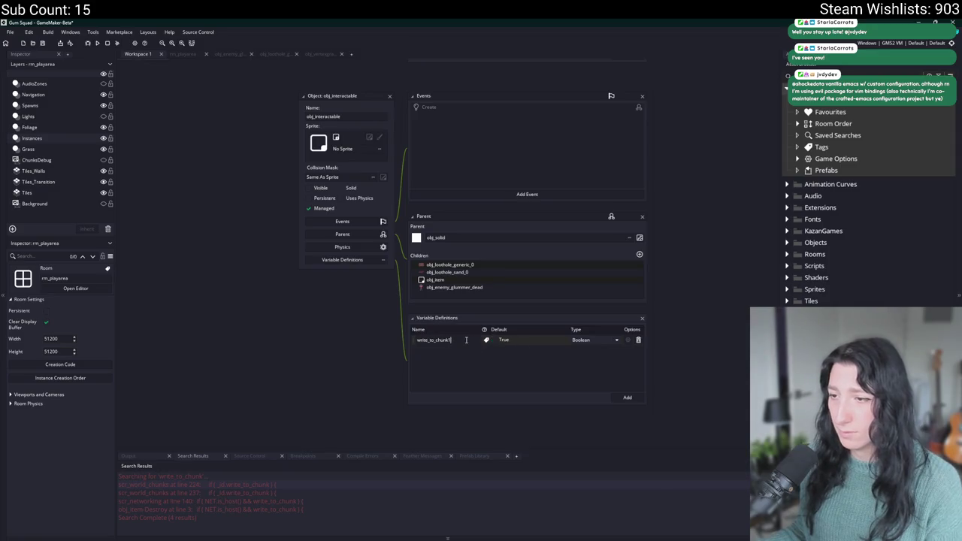
key("BackSpace")
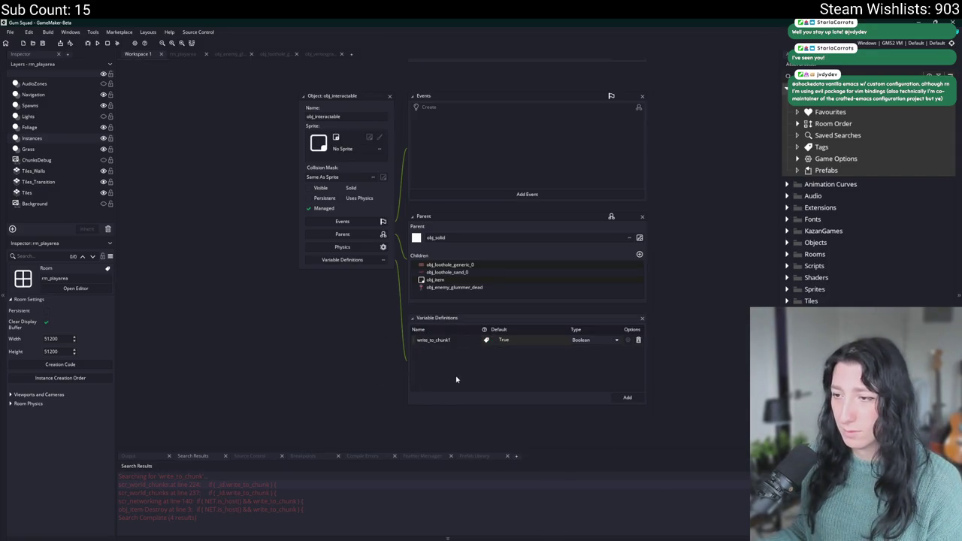
left_click(638, 340)
scroll(361, 291, "up", 2)
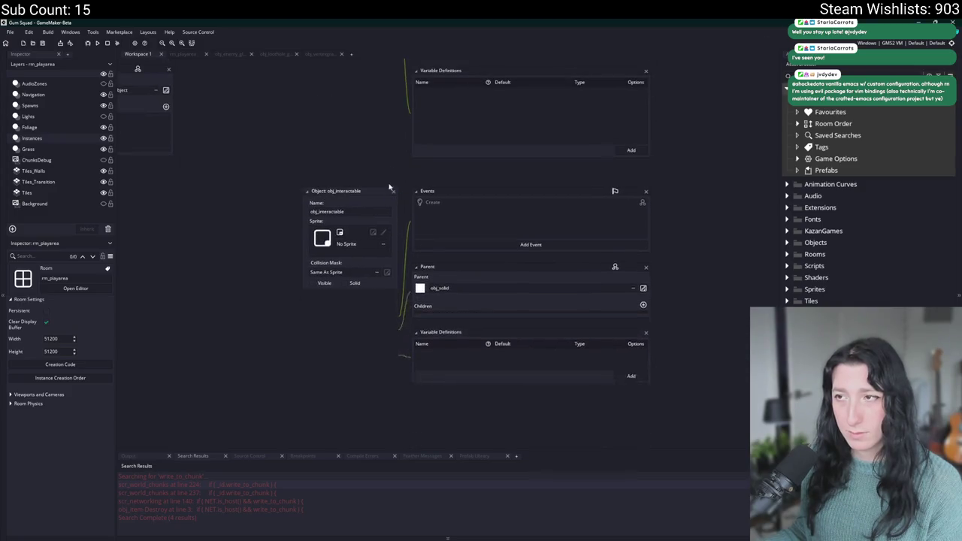
scroll(538, 374, "up", 5)
Add a Boolean variable write_to_chunk to obj_loothole_generic_0's Variable Definitions
left_click(660, 383)
type("write_to_chunk")
left_click(617, 327)
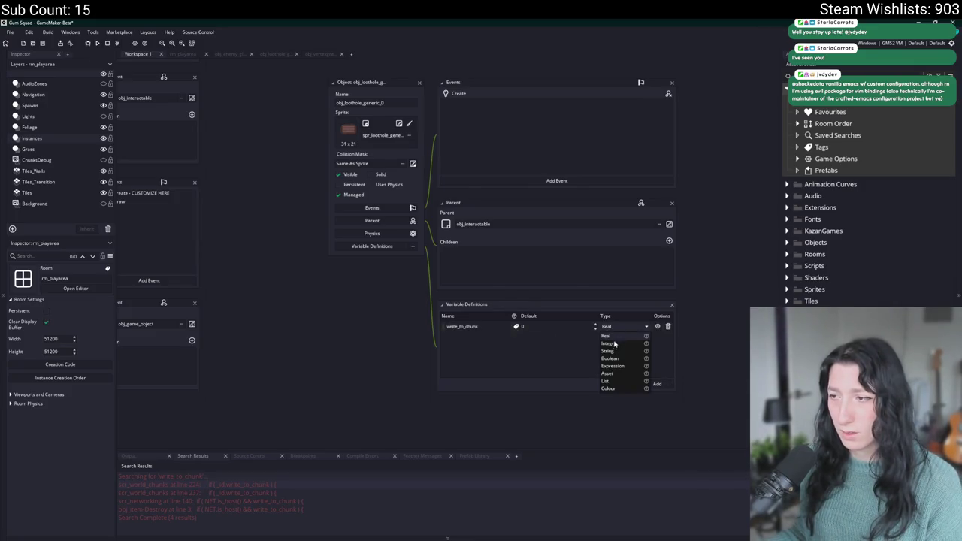
left_click(610, 359)
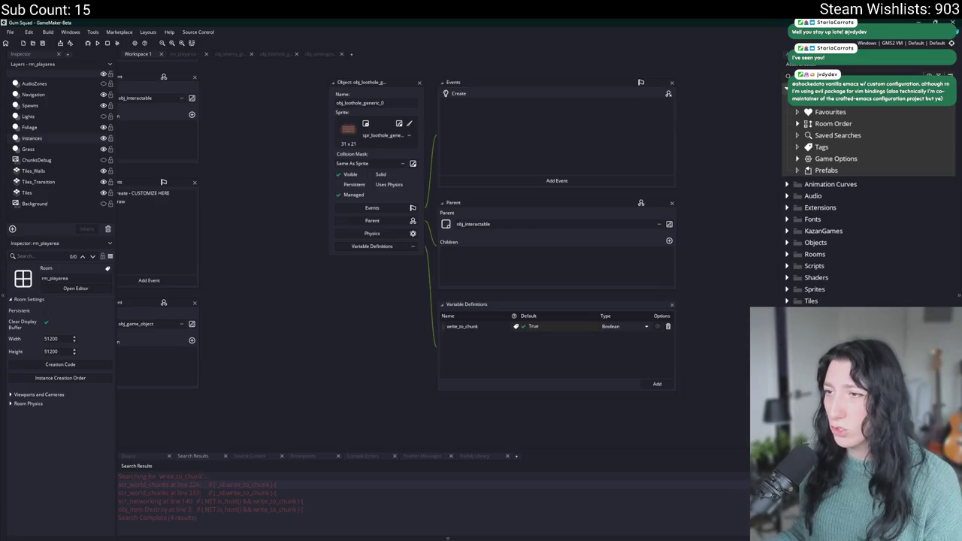
Add Boolean write_to_chunk to obj_loothole_sand_0 and build the game with F5
key("ctrl+t")
key("Down")
key("Return")
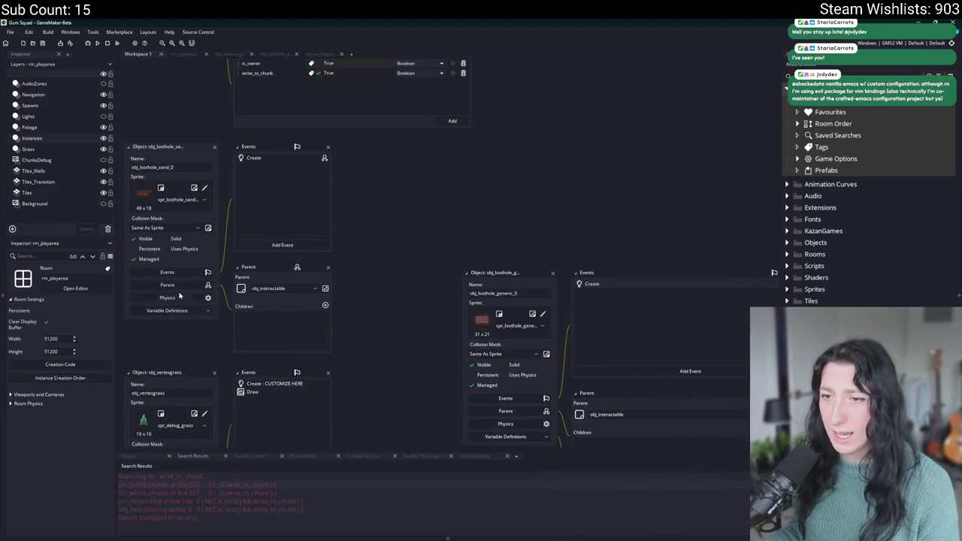
left_click(167, 311)
left_click(451, 396)
type("write_to_chunk")
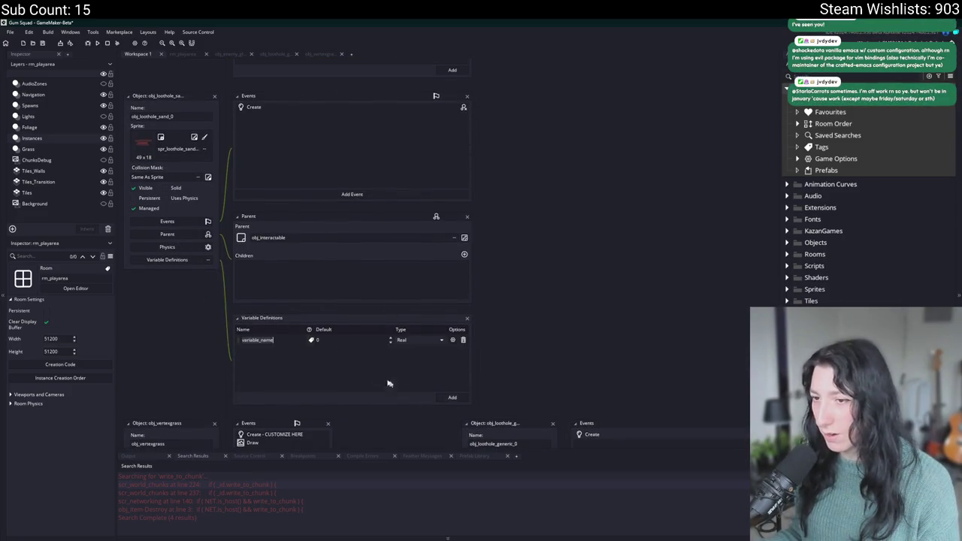
left_click(429, 342)
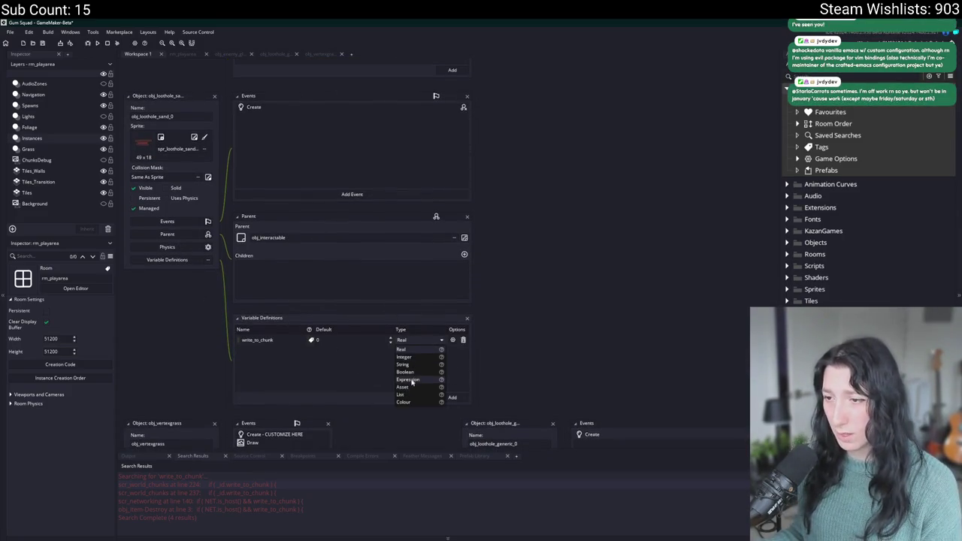
left_click(413, 377)
key("F5")
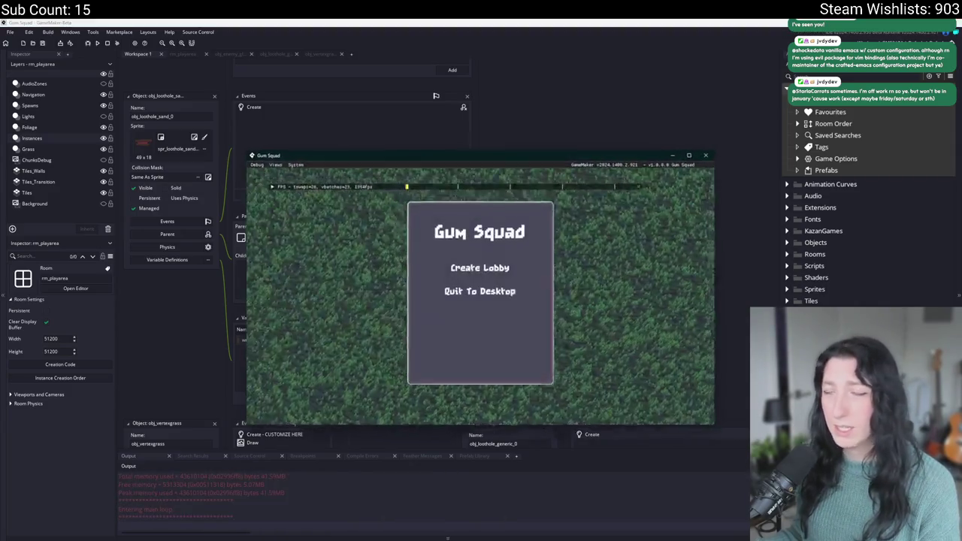
Create a lobby, maximise the game, walk around, check the inventory, then quit
left_click(474, 327)
double_click(514, 163)
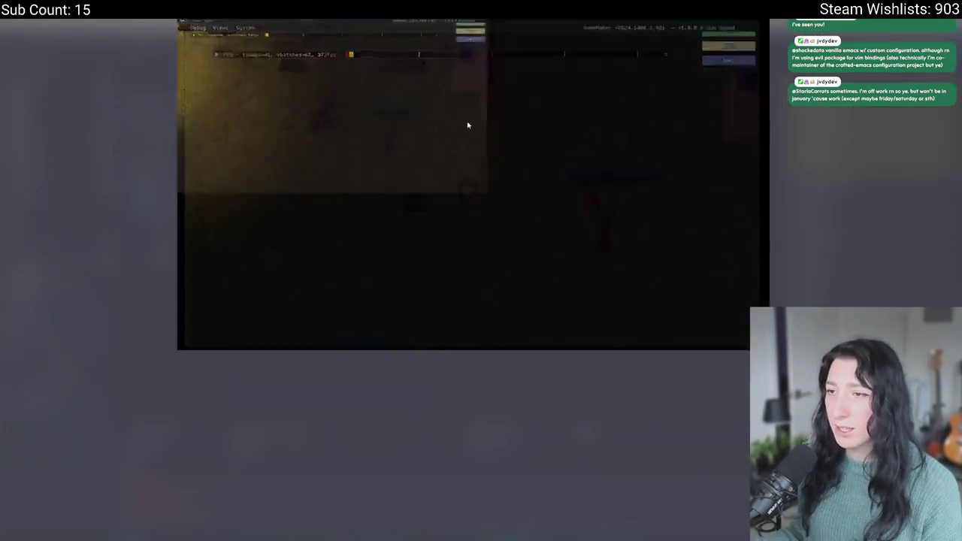
key("s")
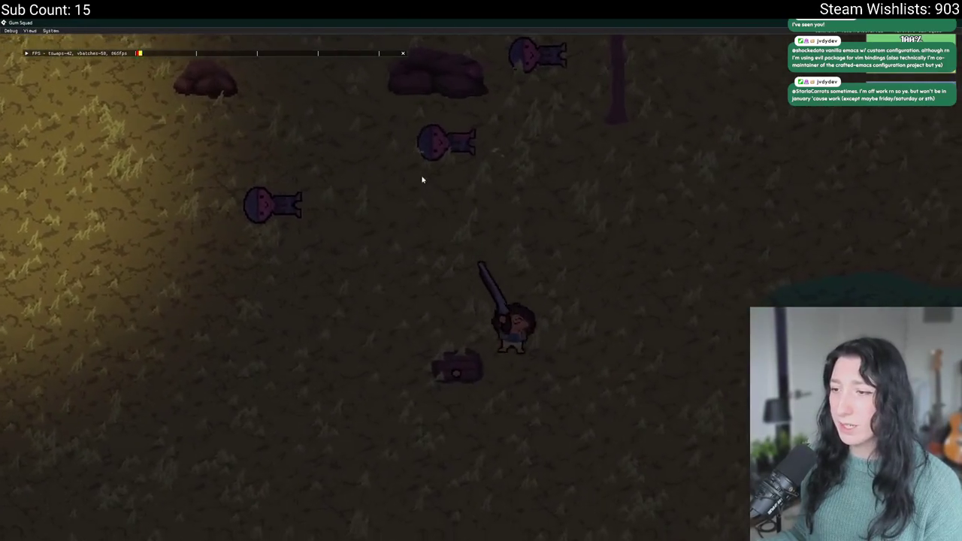
key("Tab")
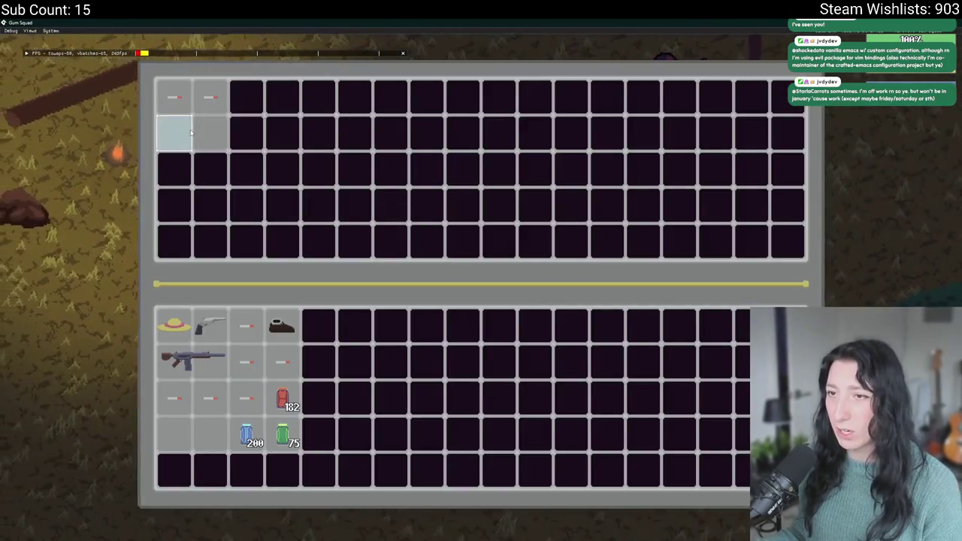
key("Tab")
key("a")
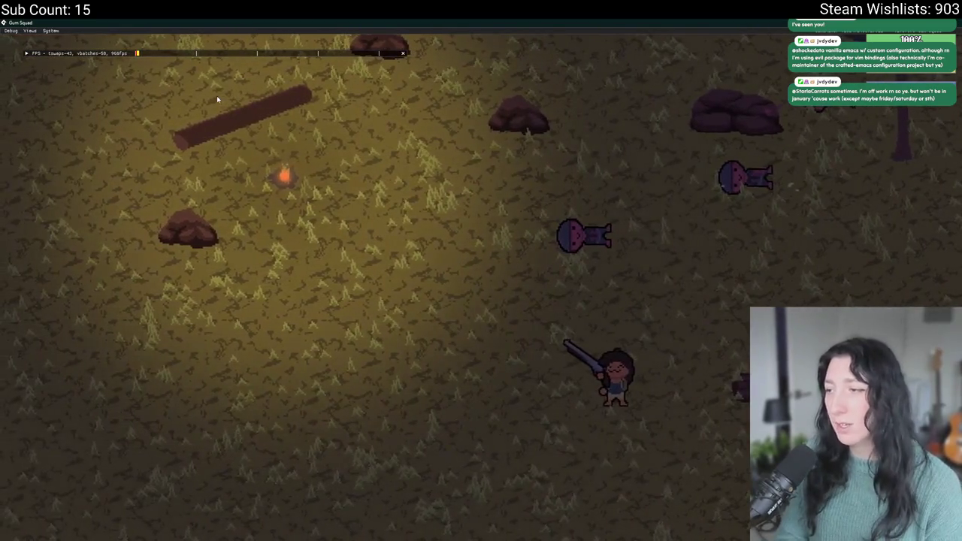
key("d")
key("alt+F4")
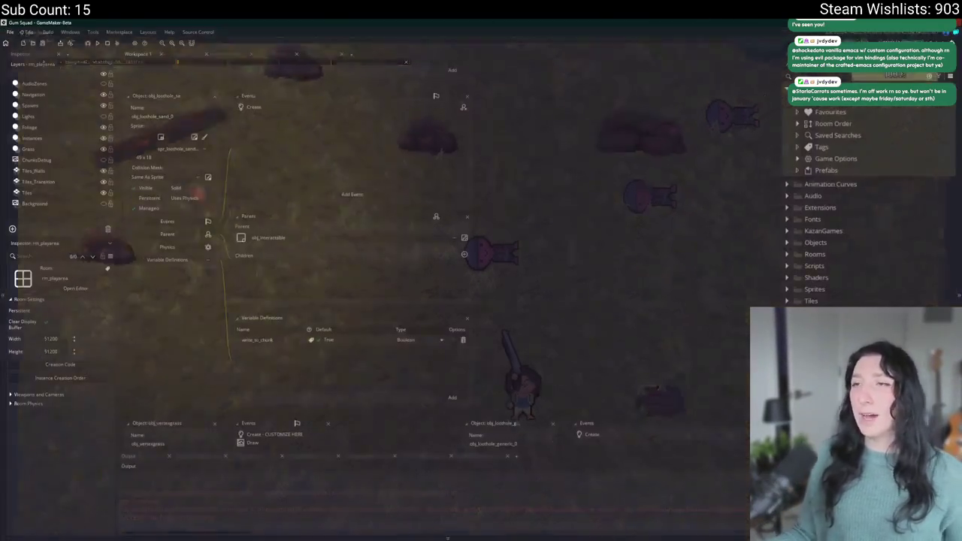
Run the game again, create a lobby, check the inventory, and close the game
left_click(97, 43)
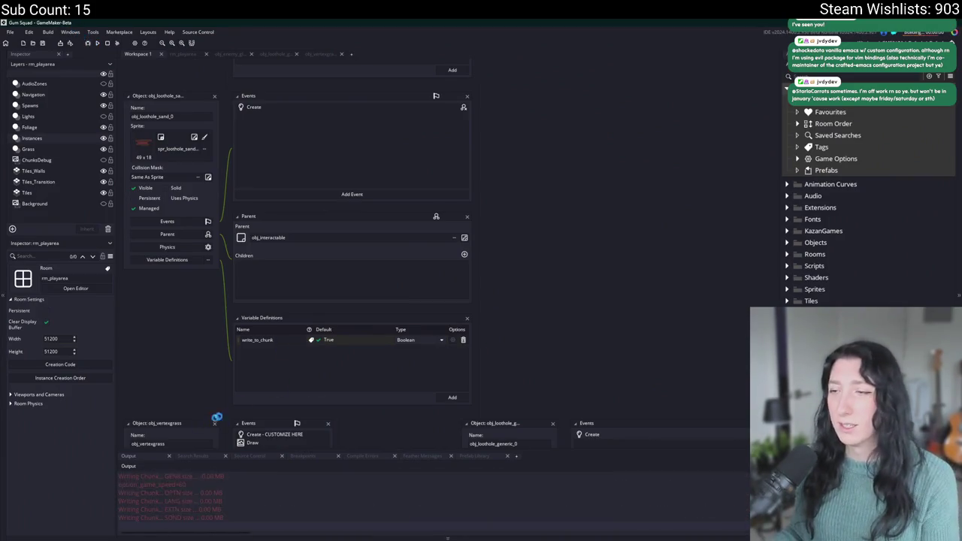
left_click(489, 265)
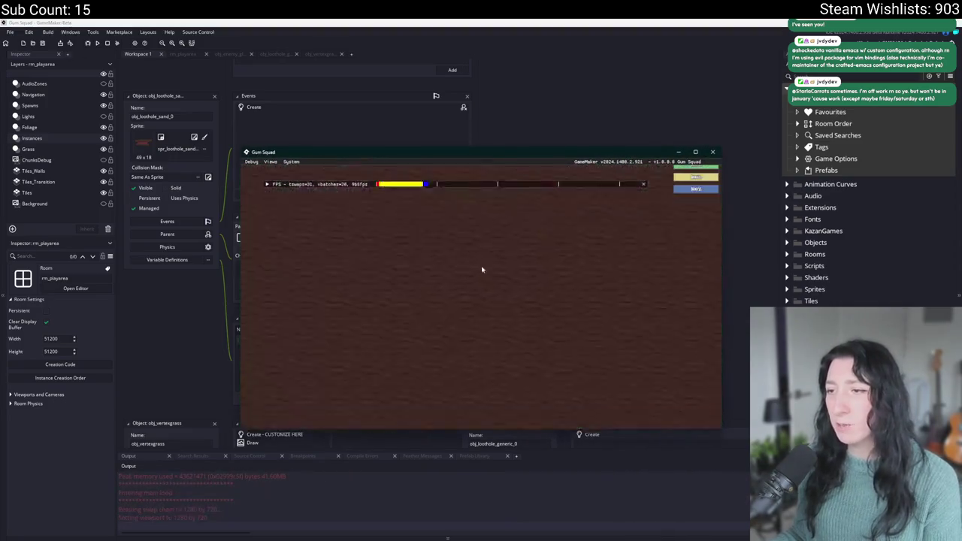
key("Tab")
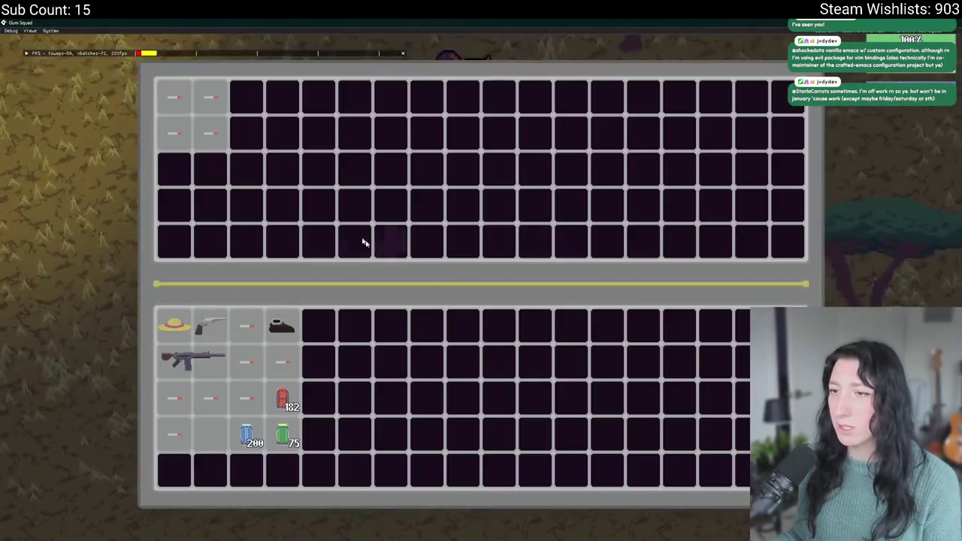
key("Tab")
key("Escape")
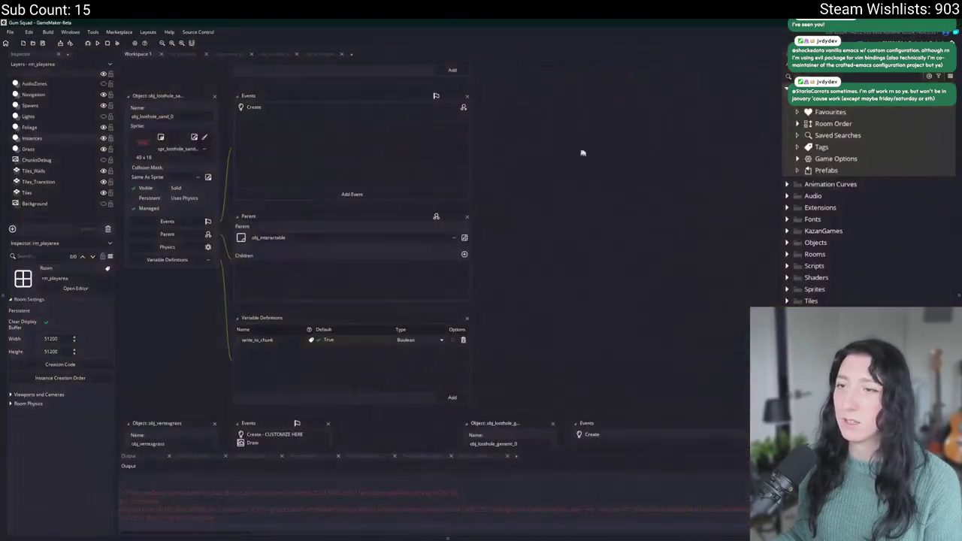
key("ctrl+shift+f")
Inspect the write_to_chunk matches in scr_world_chunks (lines 224, 237) and scr_networking (line 140)
key("Return")
double_click(267, 485)
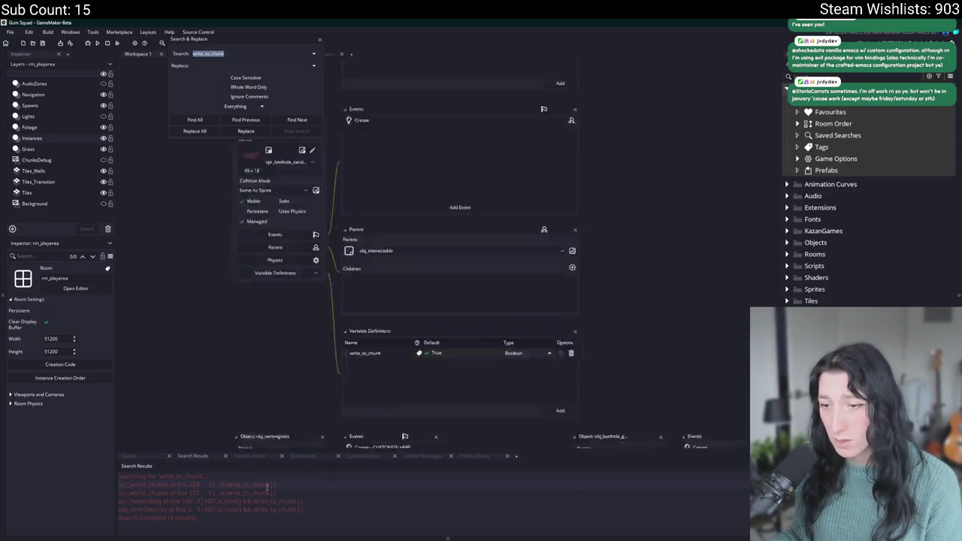
double_click(226, 501)
scroll(431, 295, "up", 5)
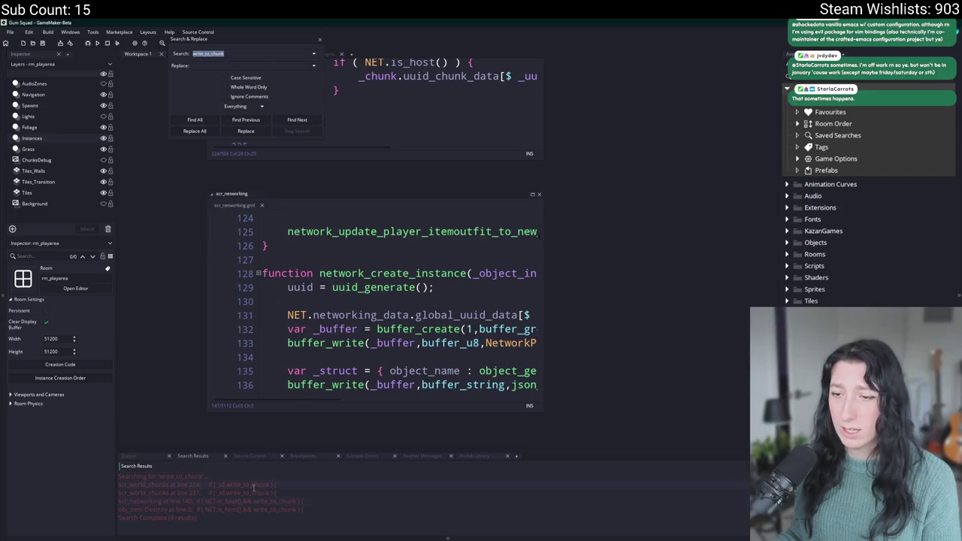
scroll(282, 172, "up", 3)
left_click(317, 40)
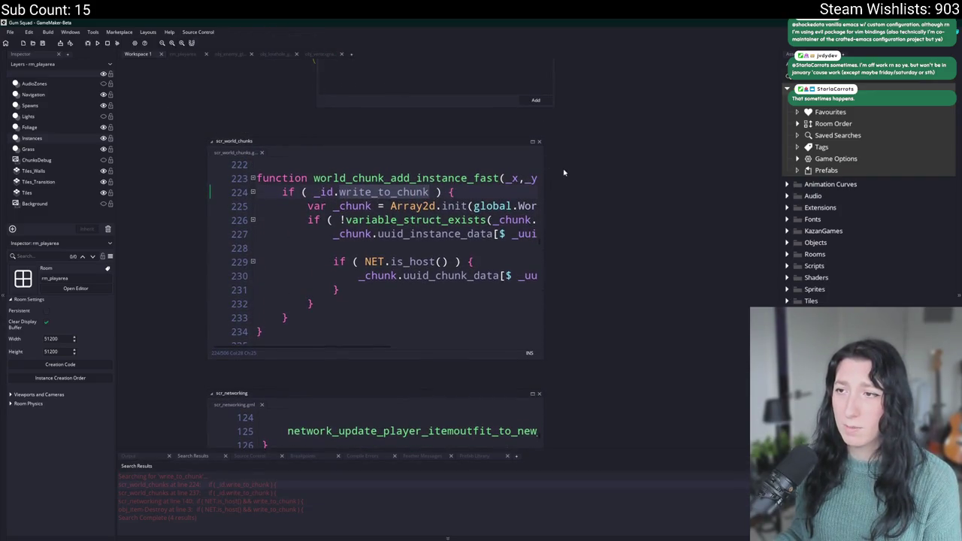
double_click(303, 493)
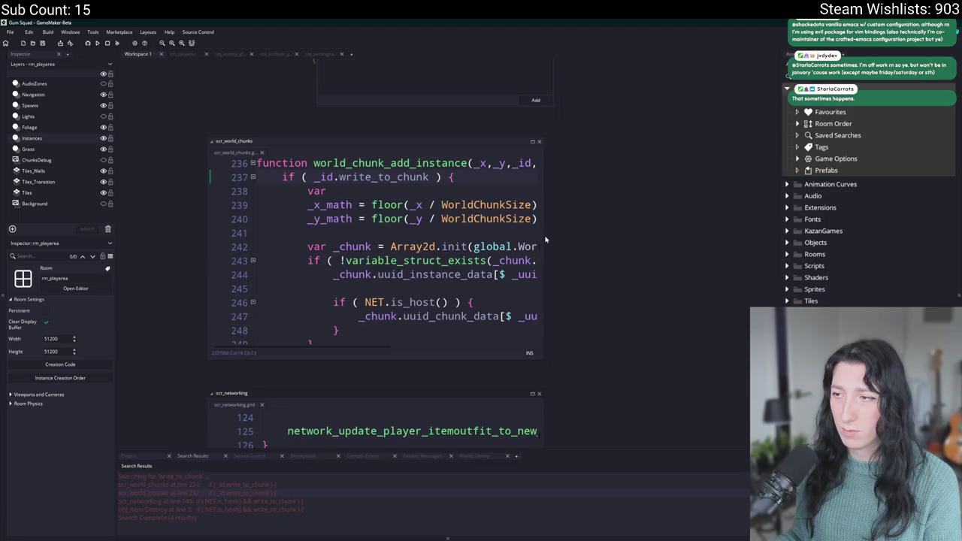
left_click_drag(547, 234, 762, 234)
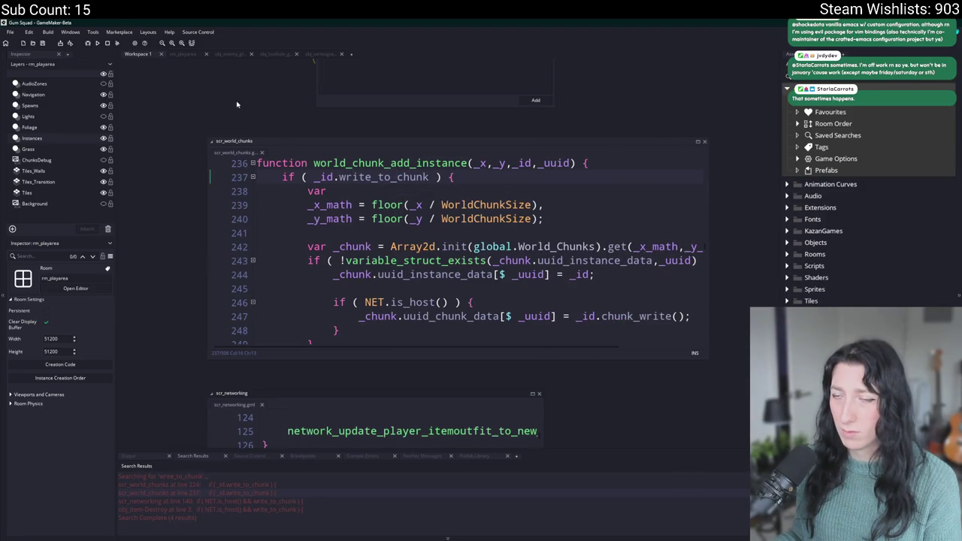
Search the project for 'chunk_write(' and review the chunk save code at line 142
key("ctrl+shift+f")
type("chun")
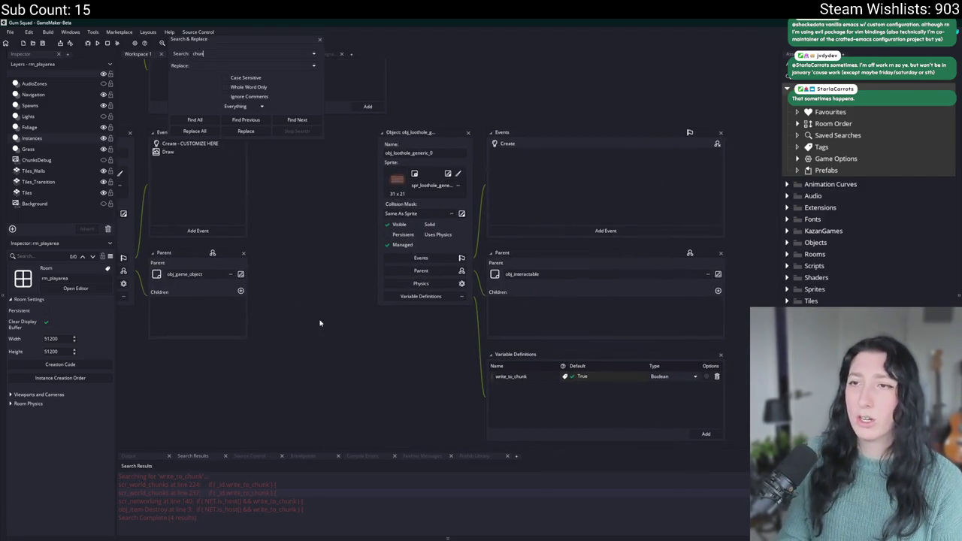
type("k_write(")
key("Return")
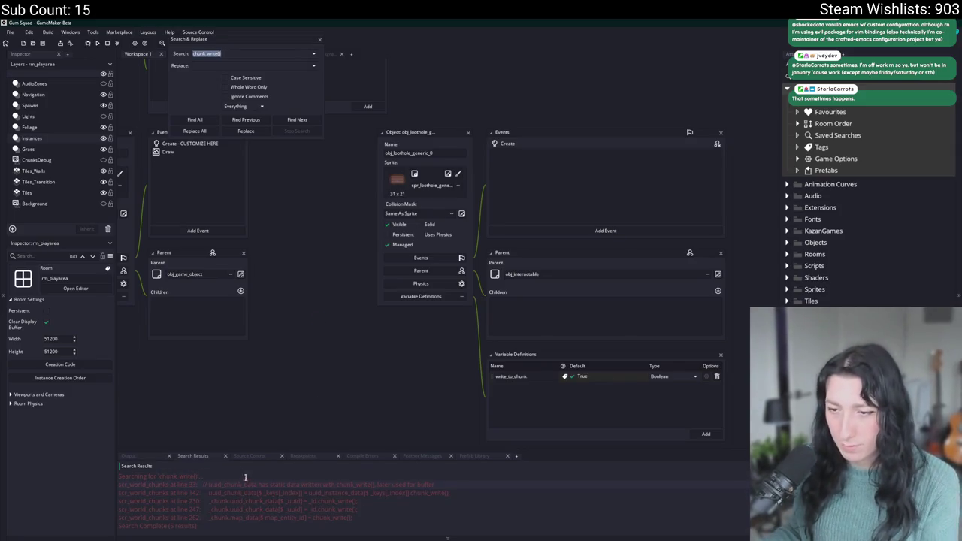
double_click(249, 493)
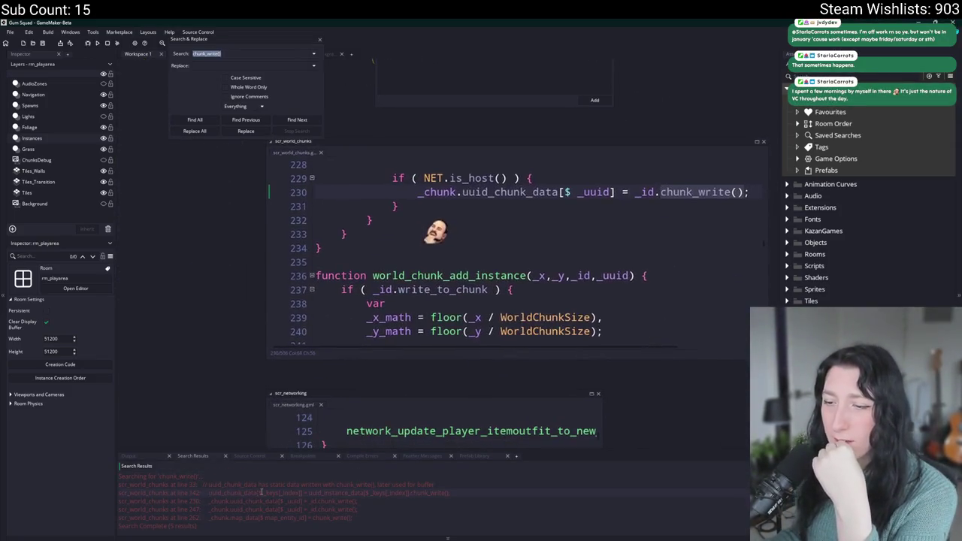
scroll(420, 344, "up", 7)
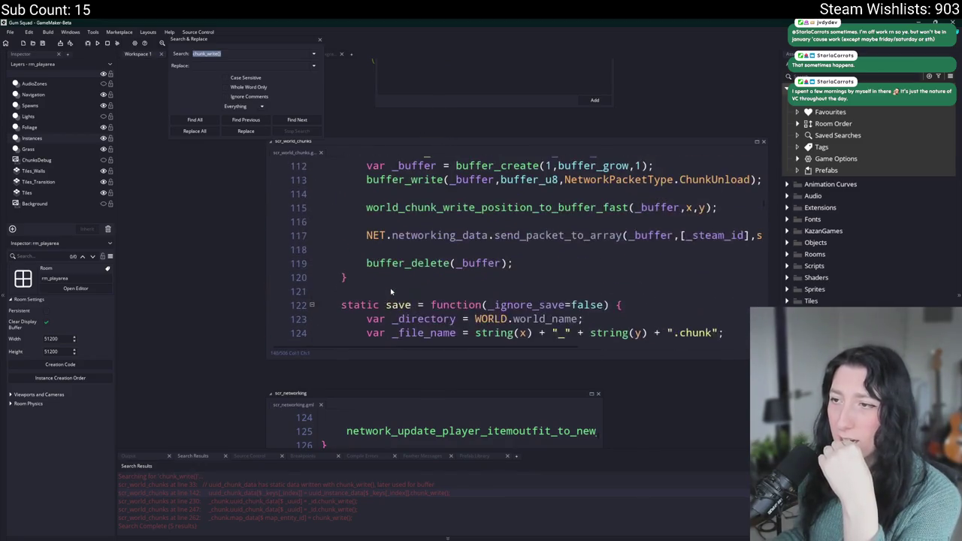
left_click_drag(609, 283, 487, 195)
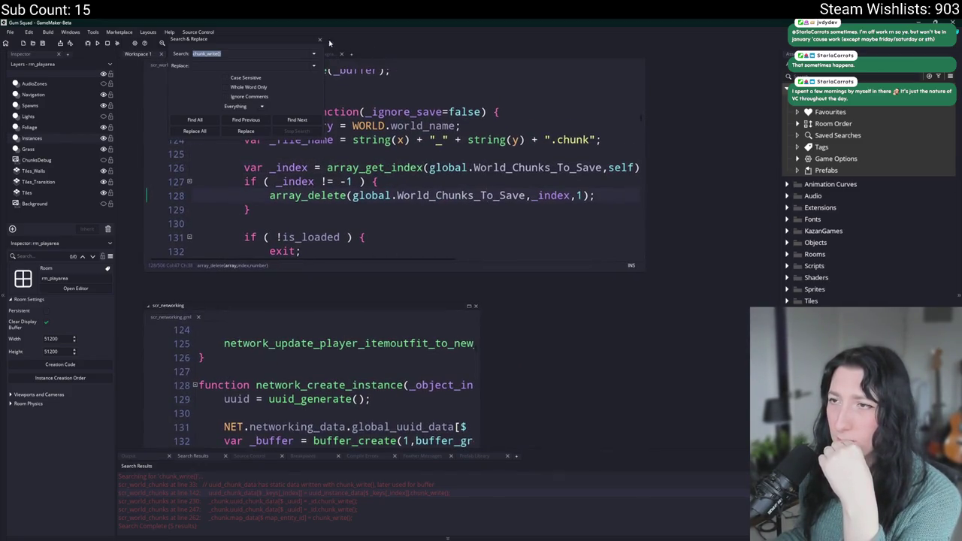
key("Escape")
left_click_drag(643, 269, 774, 448)
left_click(339, 292)
Open the obj_world object via Ctrl+T asset search
key("ctrl+t")
type("obj_world")
key("Return")
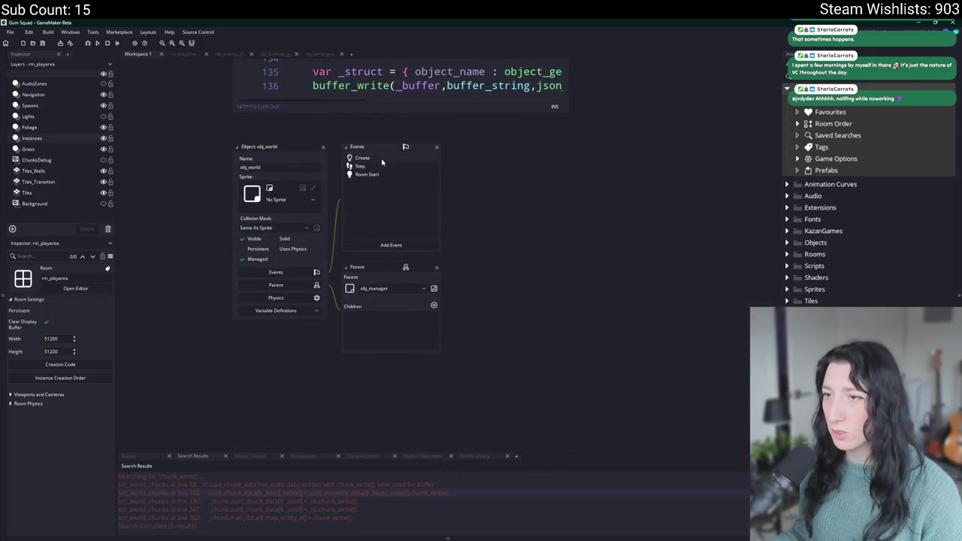
Read obj_world's Create and Step code, including the world_save() and chunk save() calls
double_click(380, 159)
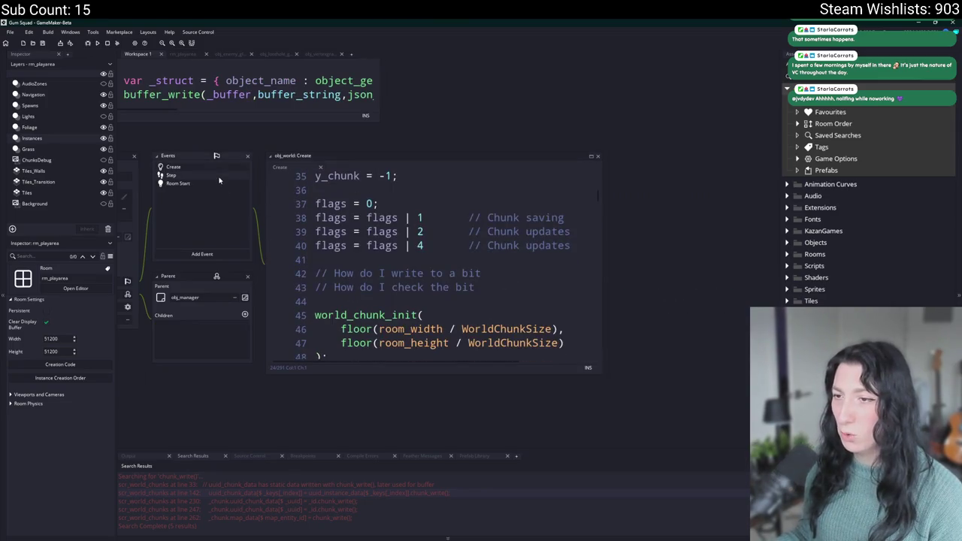
double_click(218, 177)
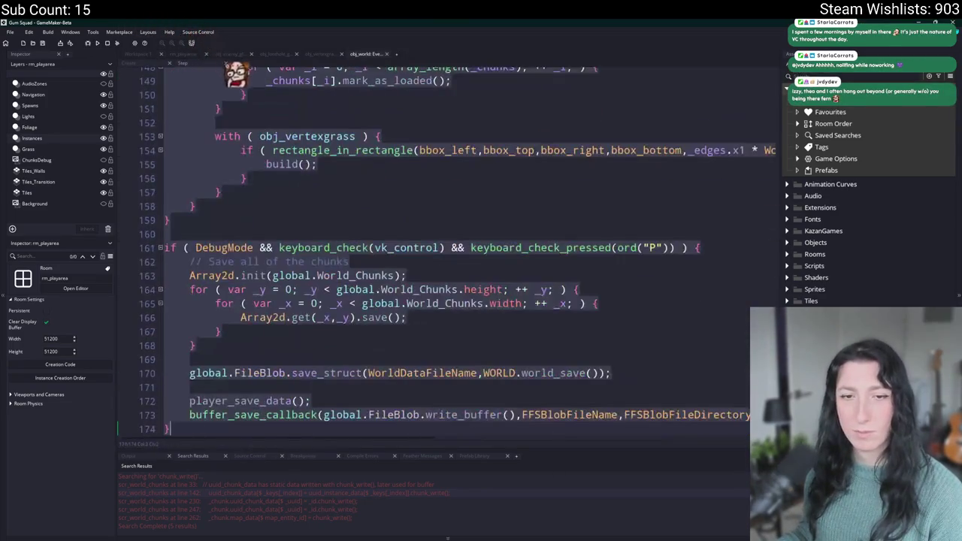
left_click(561, 232)
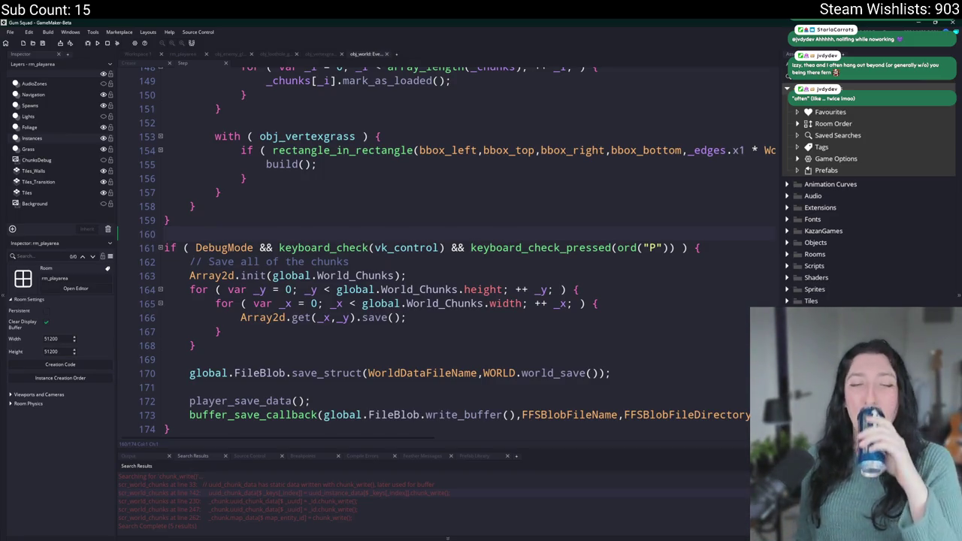
left_click(589, 370)
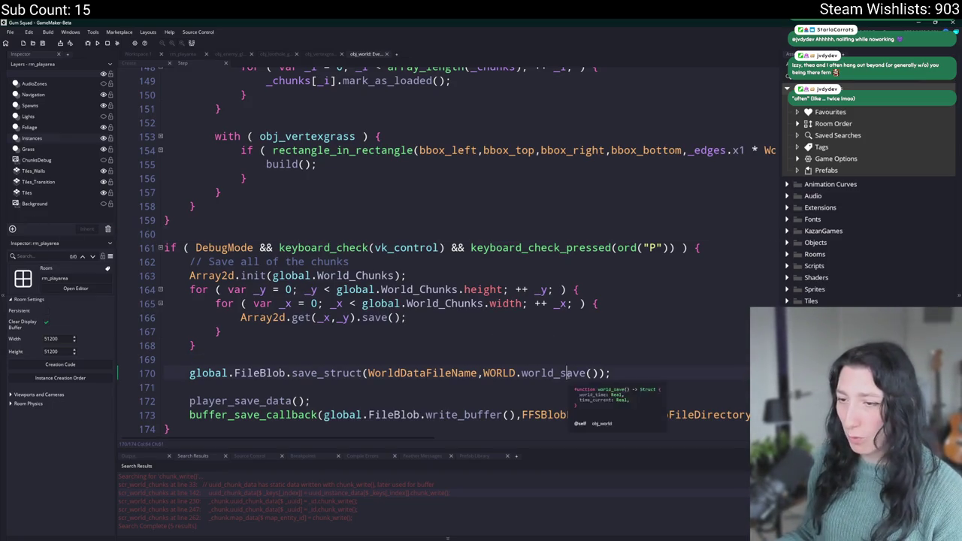
left_click(387, 319)
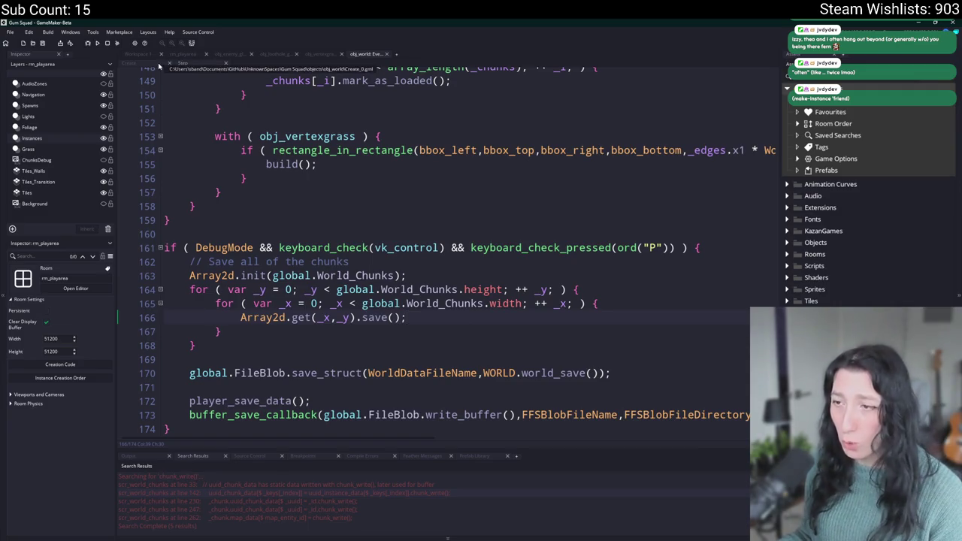
double_click(367, 492)
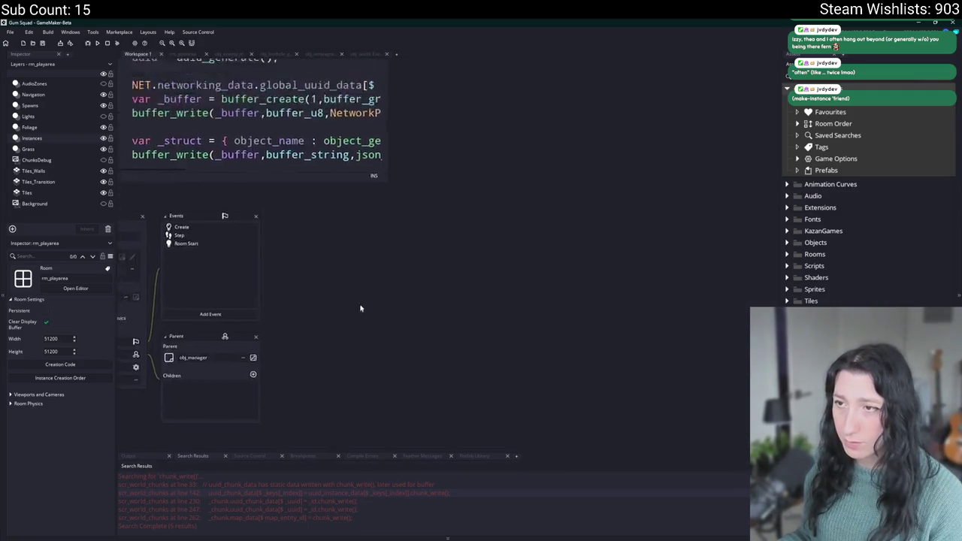
Trace how uuid_chunk_data and uuid_instance_data are filled in the chunk save loop
scroll(415, 318, "down", 5)
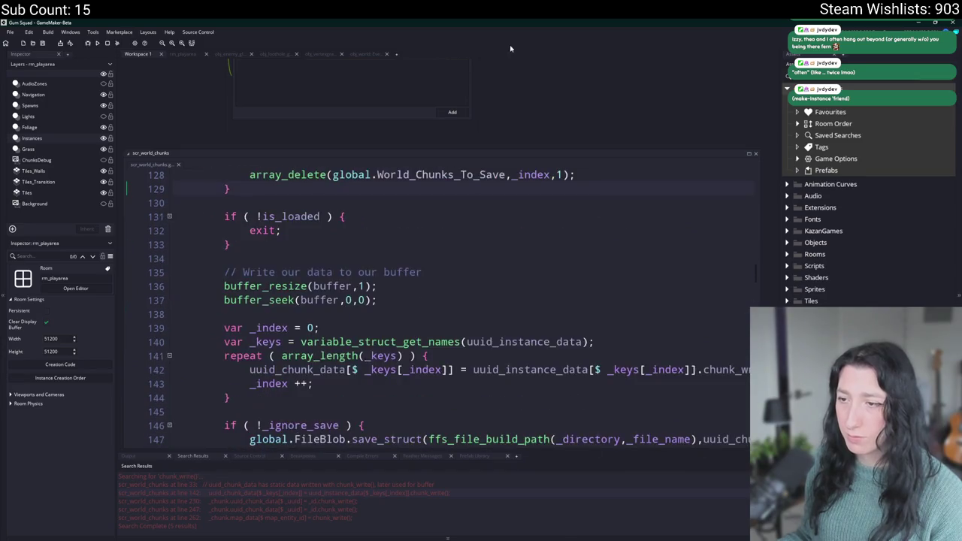
left_click(630, 226)
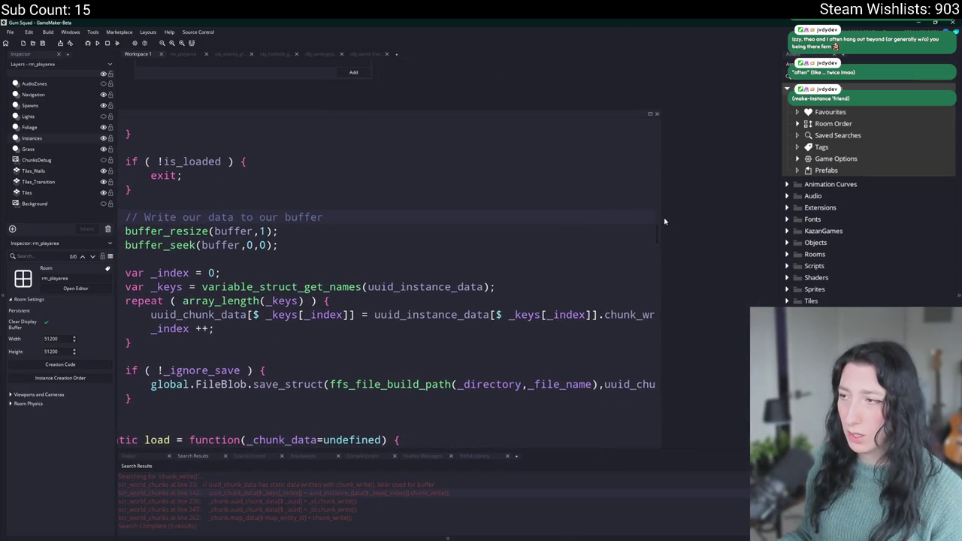
left_click(325, 315)
left_click(368, 315)
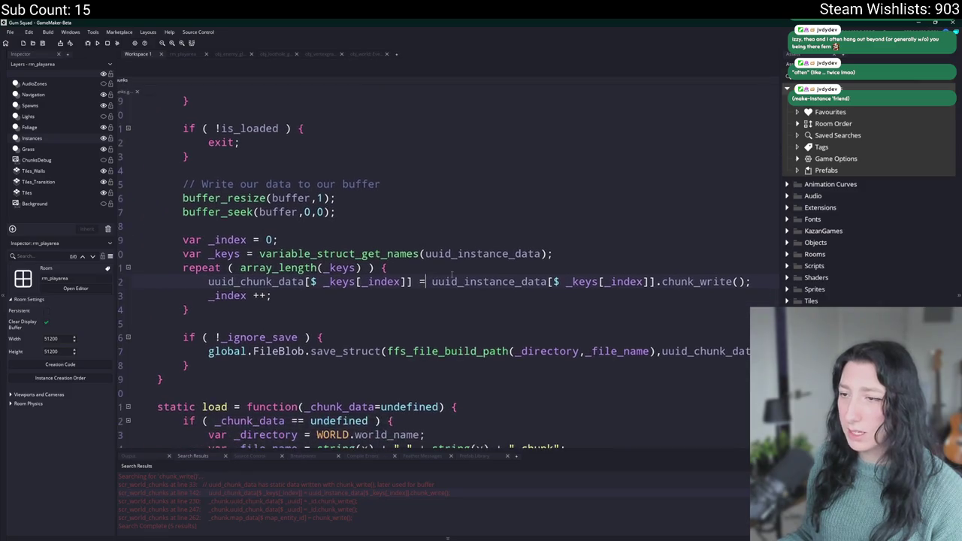
left_click(548, 281)
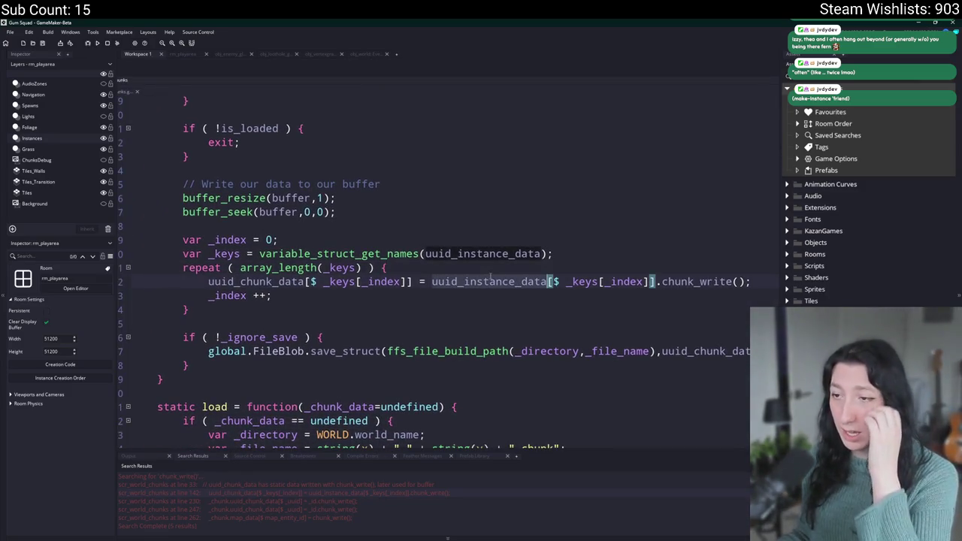
scroll(434, 247, "up", 2)
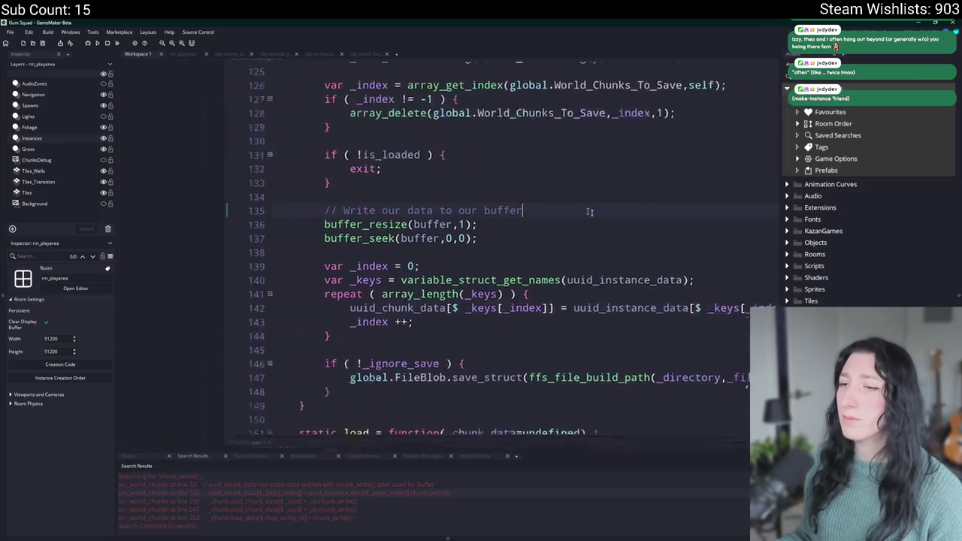
Open obj_loothole_sand_0's Create code, widen it, and go to line 47
key("ctrl+t")
type("loothol")
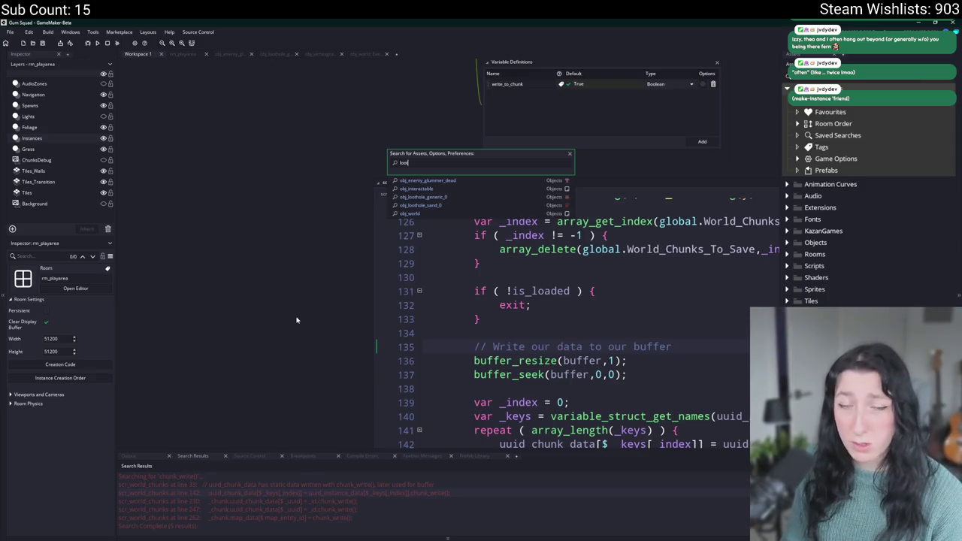
key("Return")
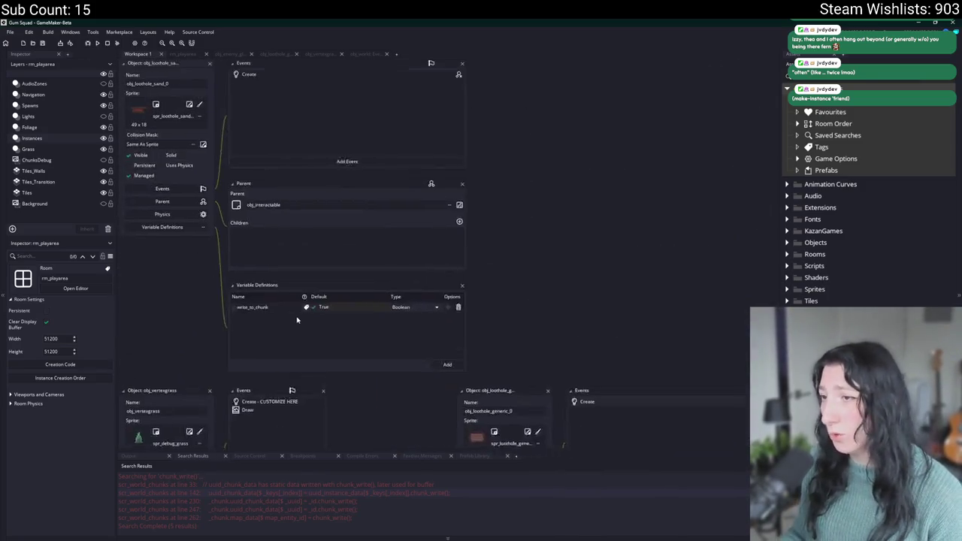
scroll(458, 256, "down", 6)
scroll(458, 257, "down", 5)
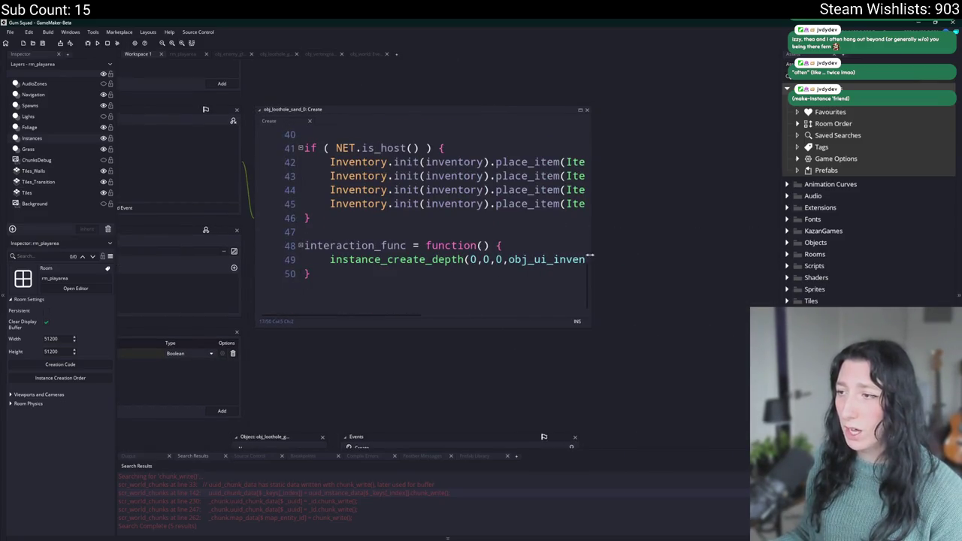
left_click_drag(590, 260, 730, 263)
left_click(525, 239)
scroll(469, 287, "up", 6)
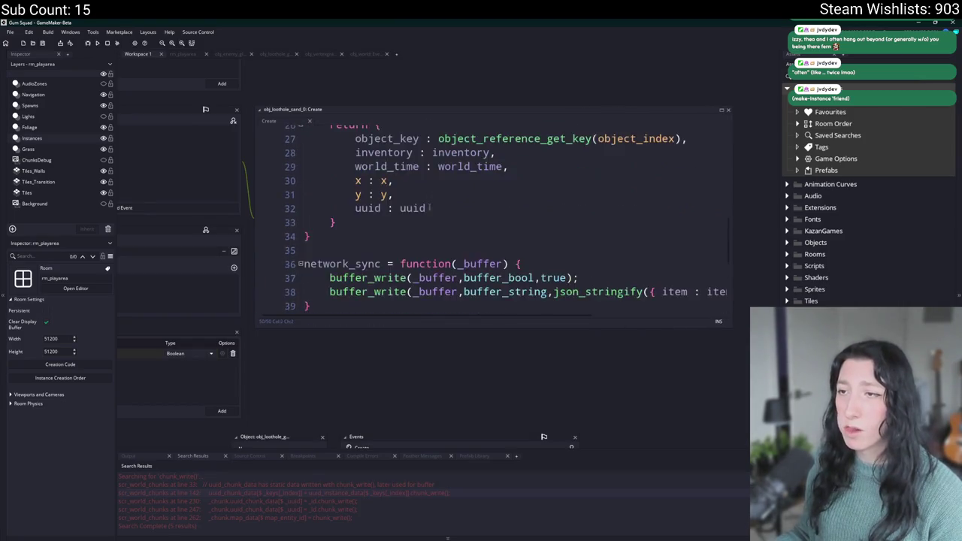
scroll(446, 204, "down", 6)
Add an '// Add to world' comment and an if ( NET.is_host() ) { } block
key("Return")
key("Return")
type("// Add to world")
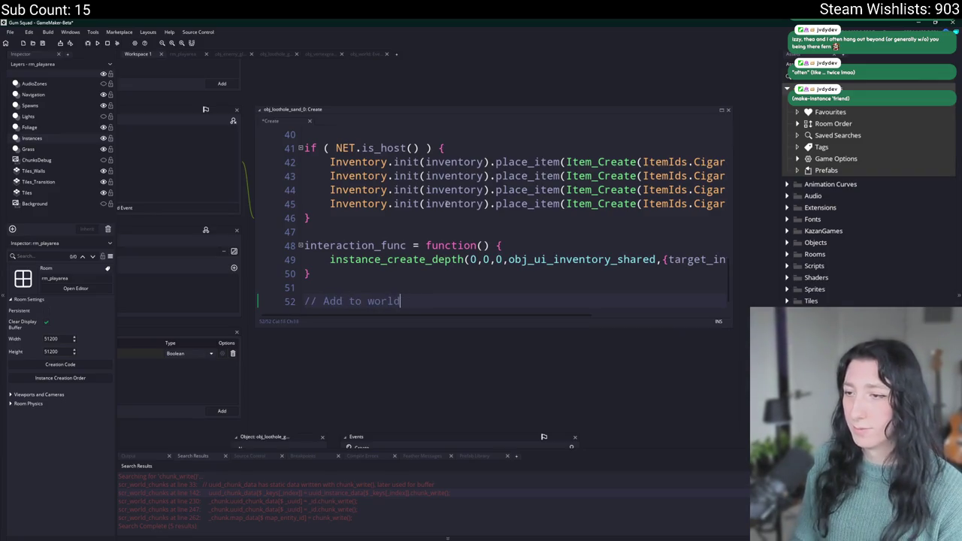
key("Return")
type("if ( NET.is_host() ) {")
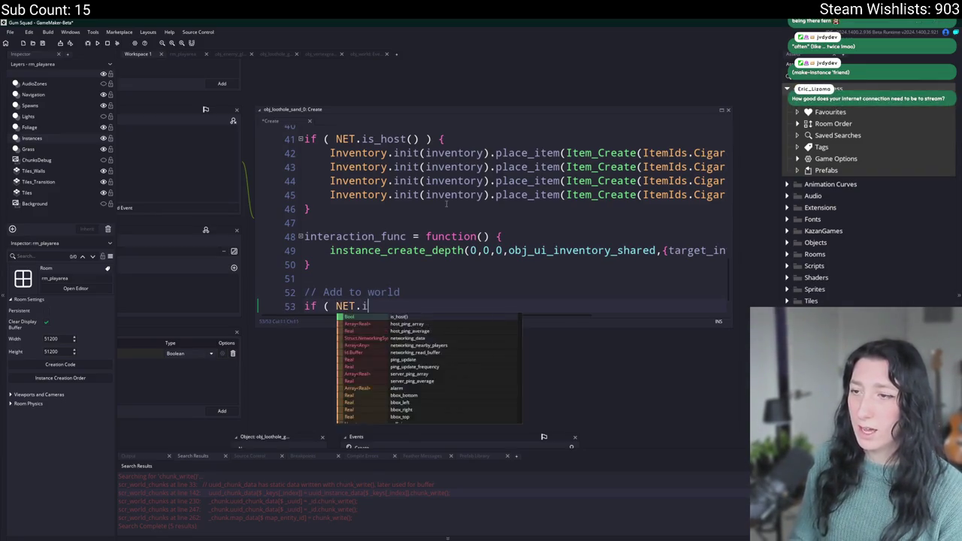
key("Return")
type("}")
key("Up")
key("End")
key("Return")
type("uuid_instance_data")
key("ctrl+BackSpace")
Give the host check an else branch that calls instance_destroy();
left_click(421, 278)
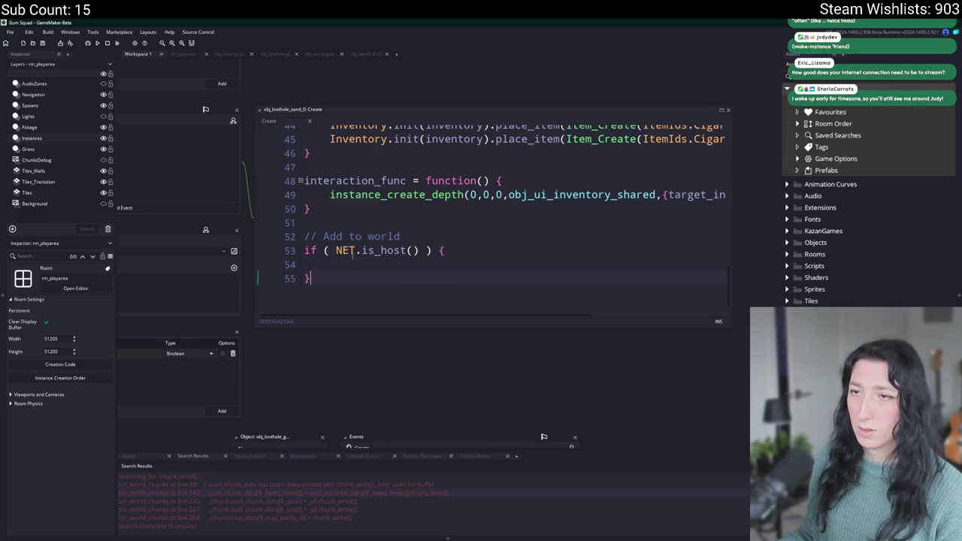
type(" ek")
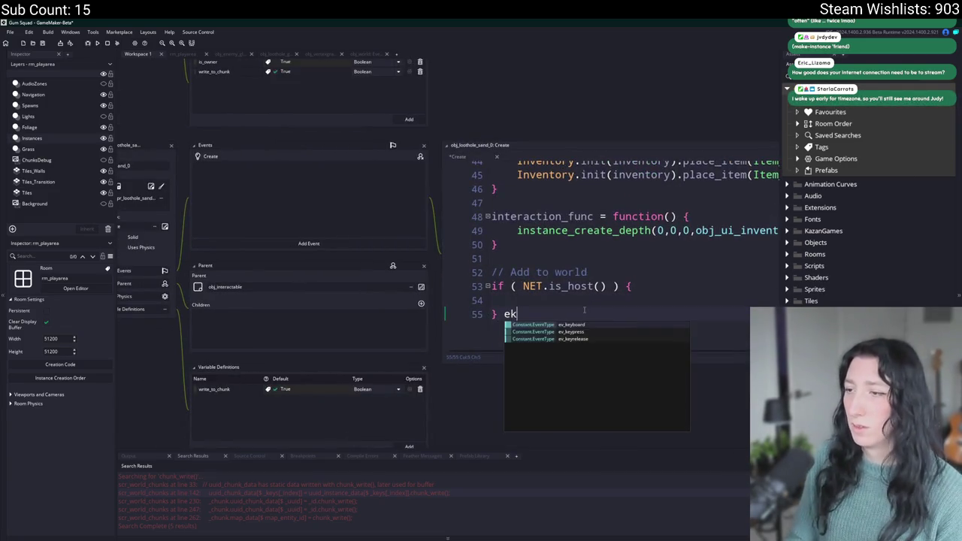
key("BackSpace")
type("lse }")
key("Return")
key("BackSpace")
key("BackSpace")
type("{")
key("Return")
type("instance_destroy();")
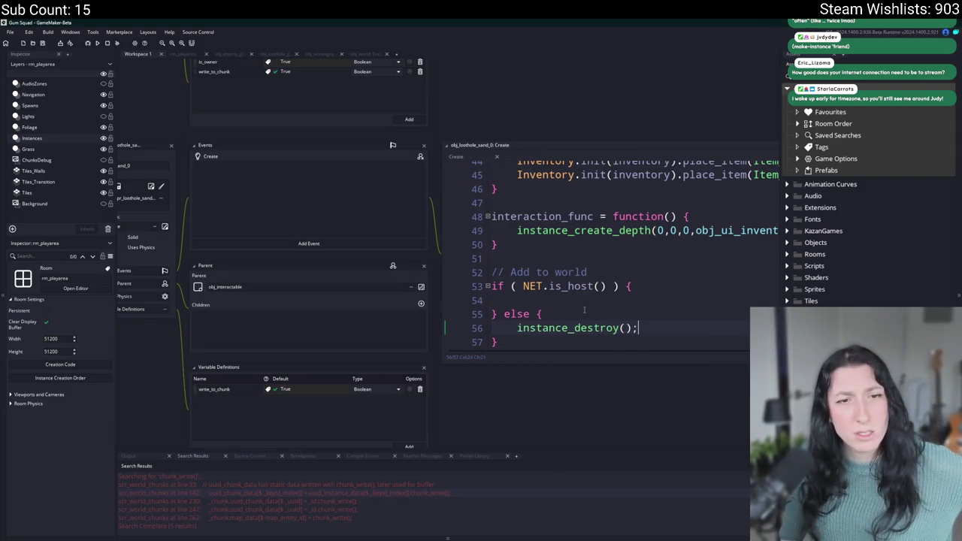
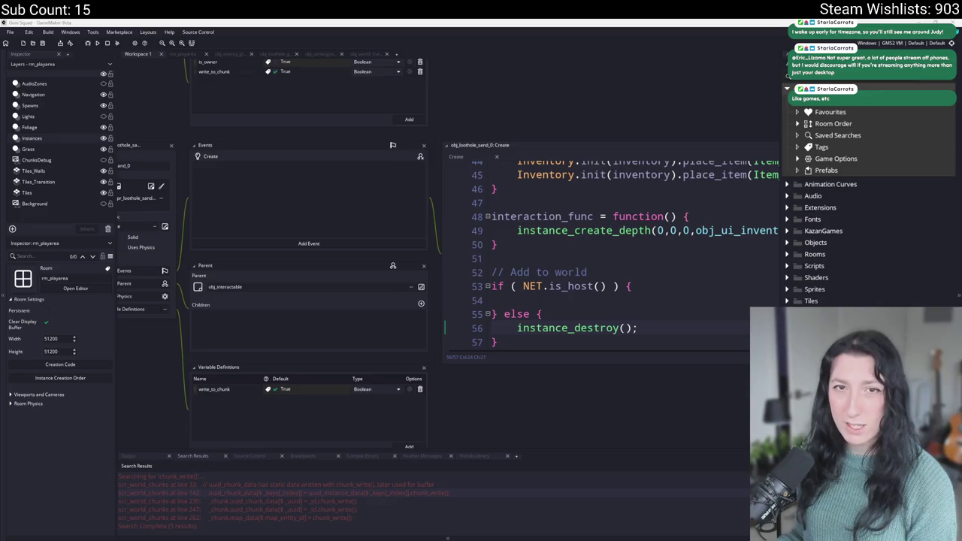
Call world_chunk_add_instance(x,y,id) in the sand loothole's host branch and open the function's definition
left_click(521, 314)
left_click(607, 275)
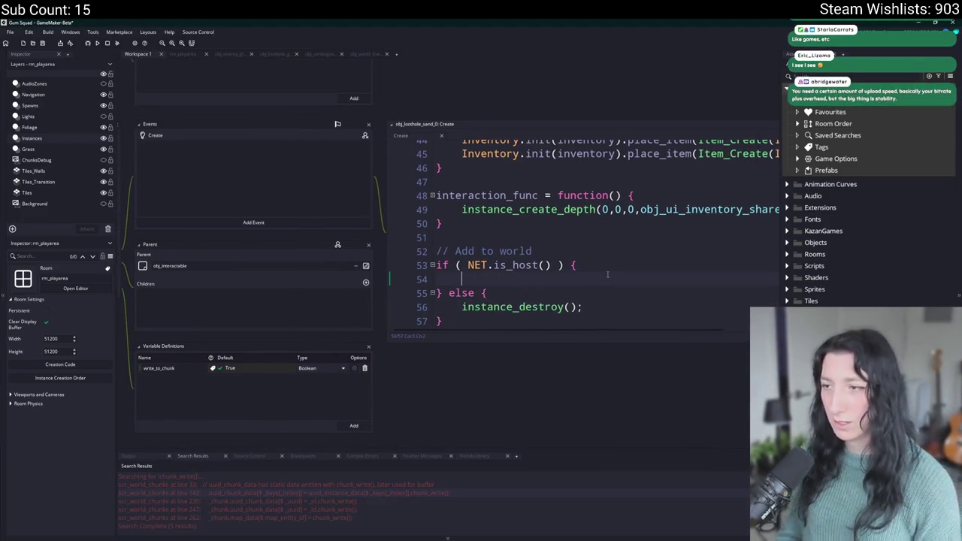
type("network_add")
key("BackSpace")
key("BackSpace")
key("BackSpace")
type("worl")
key("BackSpace")
key("BackSpace")
key("BackSpace")
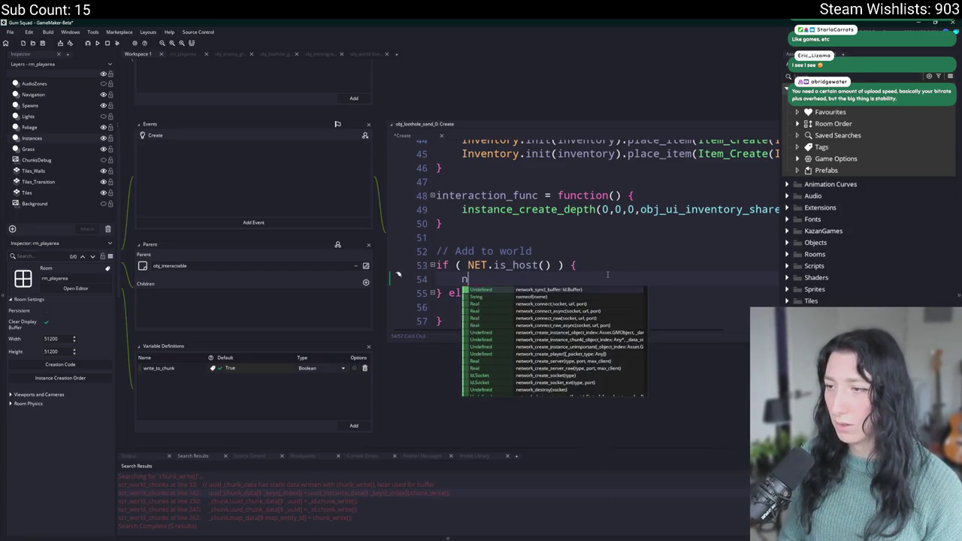
type("a")
key("BackSpace")
type("world_")
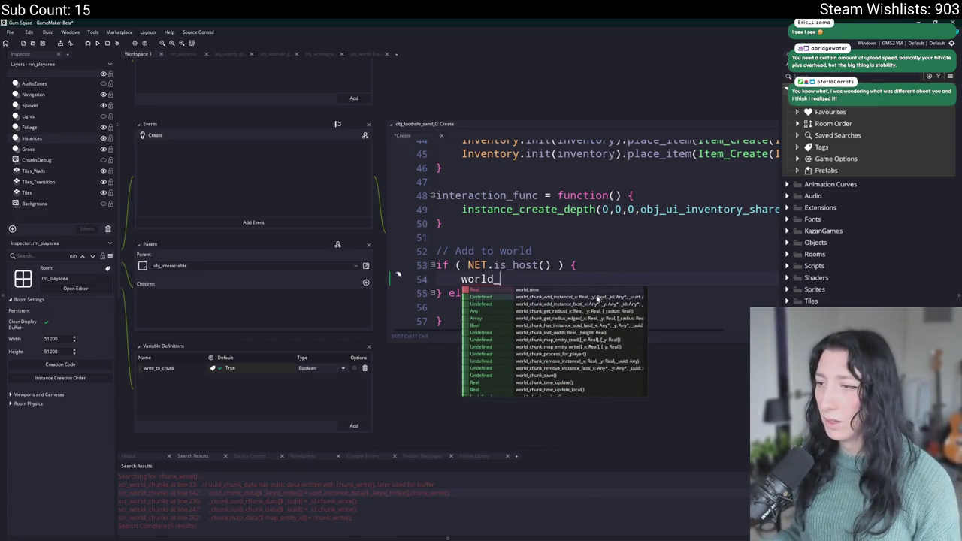
double_click(598, 304)
type("x,y,")
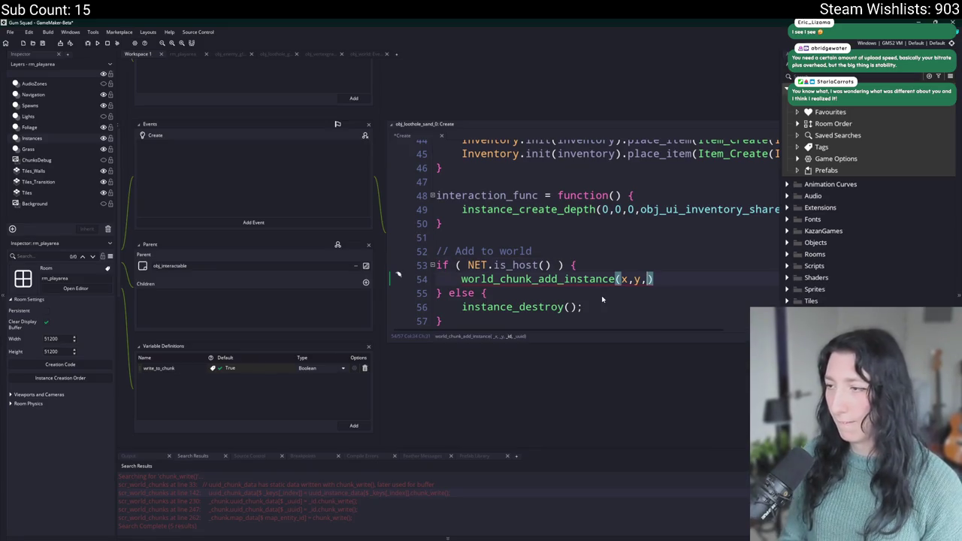
type("id")
middle_click(596, 275)
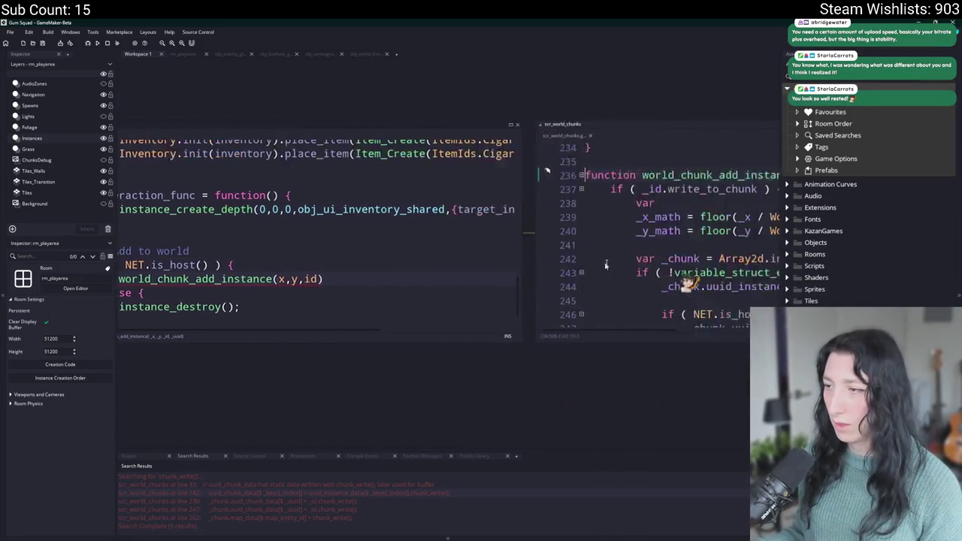
Check the _uuid parameter in world_chunk_add_instance's definition, then close scr_world_chunks
left_click(577, 168)
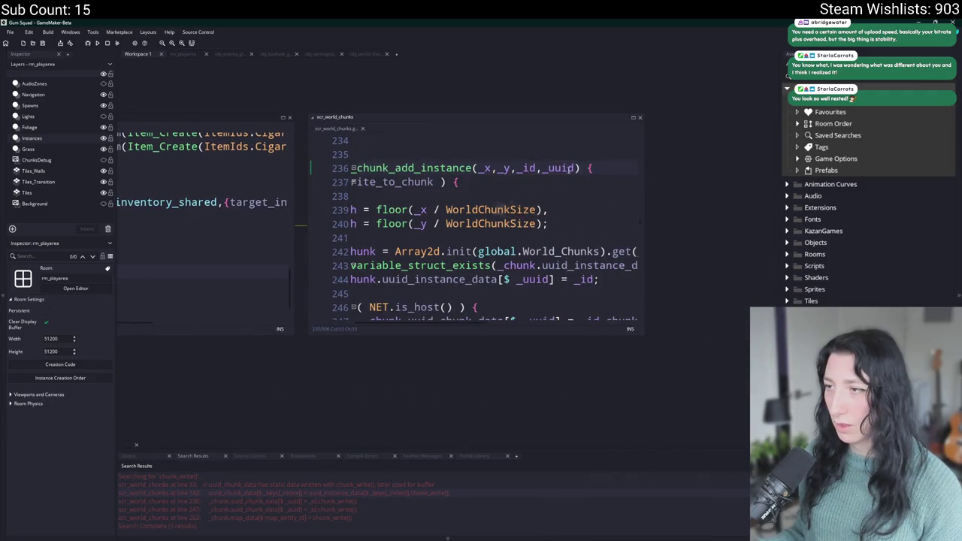
key("Down")
key("Home")
left_click(362, 128)
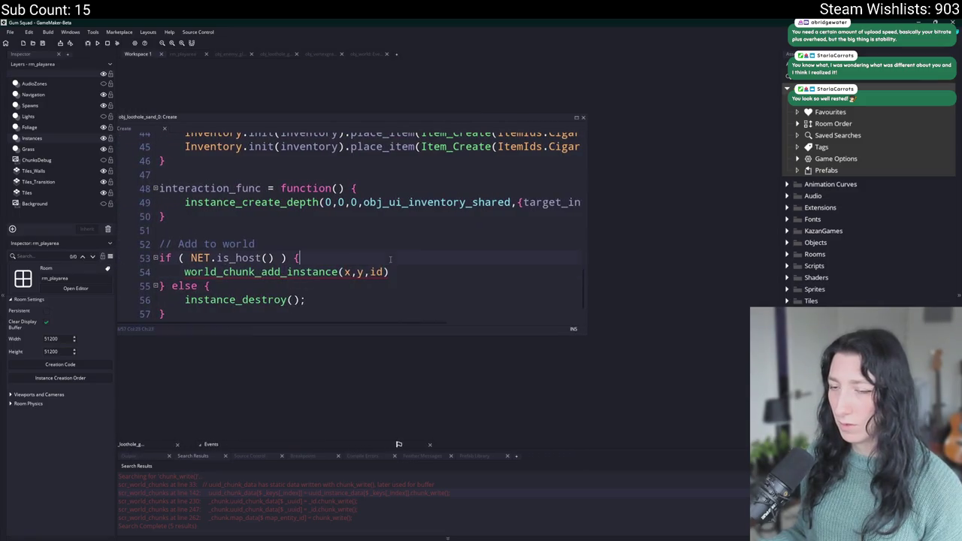
Insert 'uuid = uuid_generate();' on a new line above the add_instance call
key("Home")
key("Return")
key("Up")
type("uuid")
type(" = generate")
key("Down")
key("Down")
key("Return")
type(";")
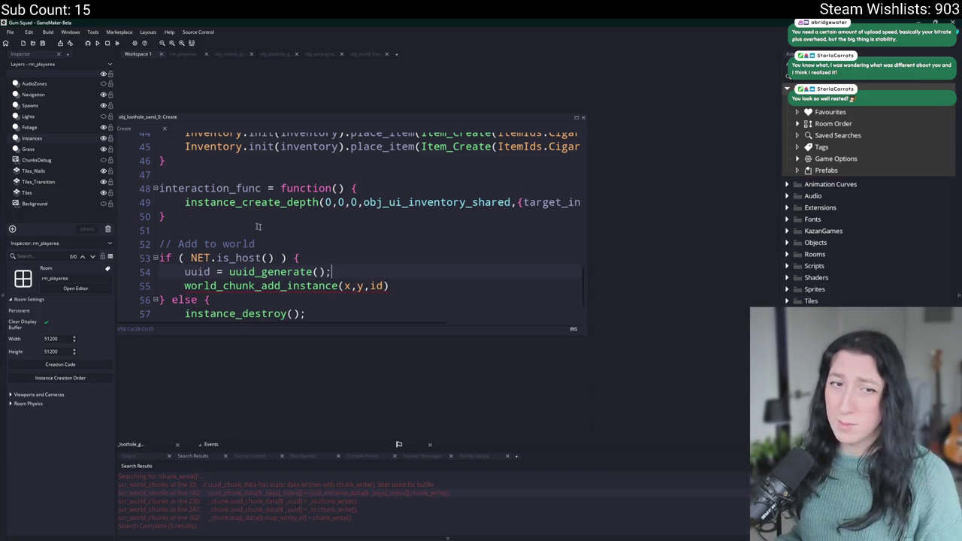
left_click(428, 285)
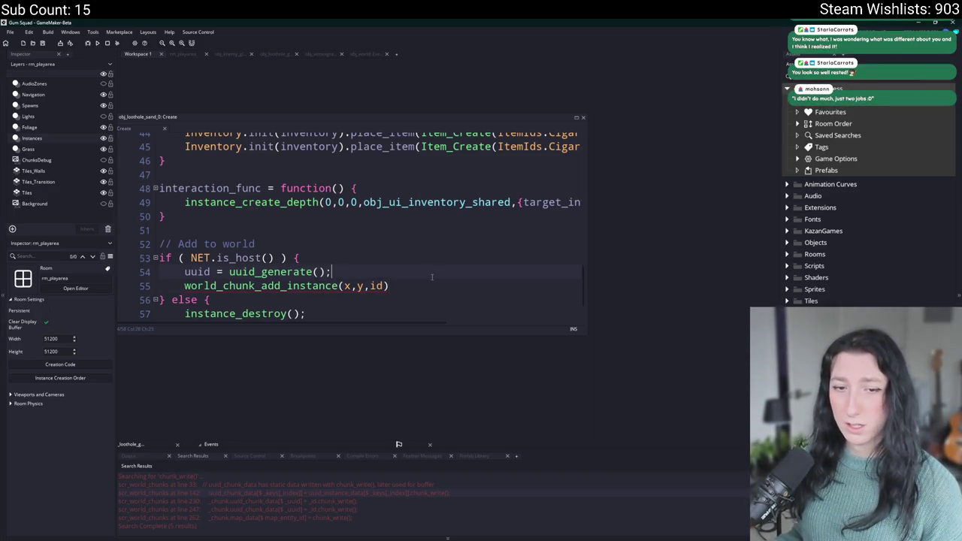
Add the missing semicolon and test-run the game with F5
scroll(435, 263, "down", 2)
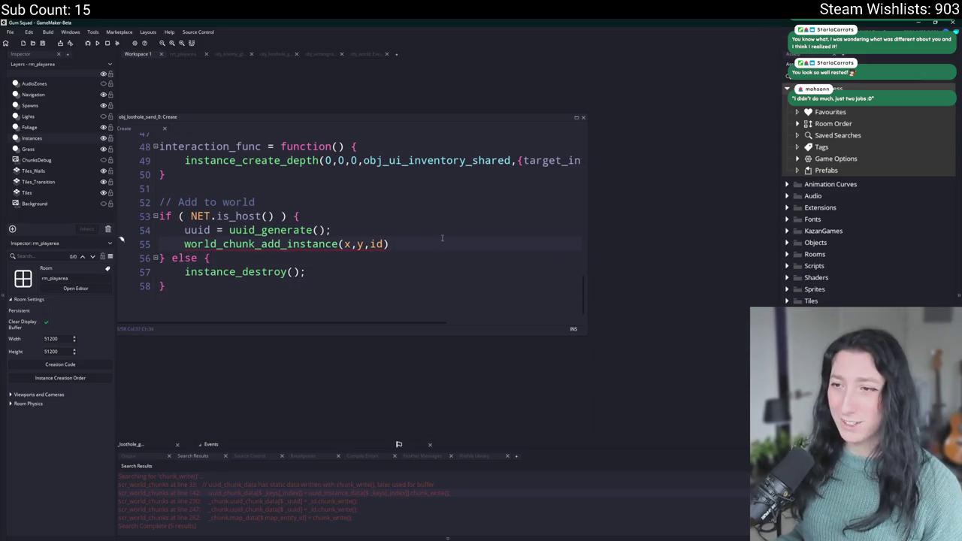
type(";")
key("F5")
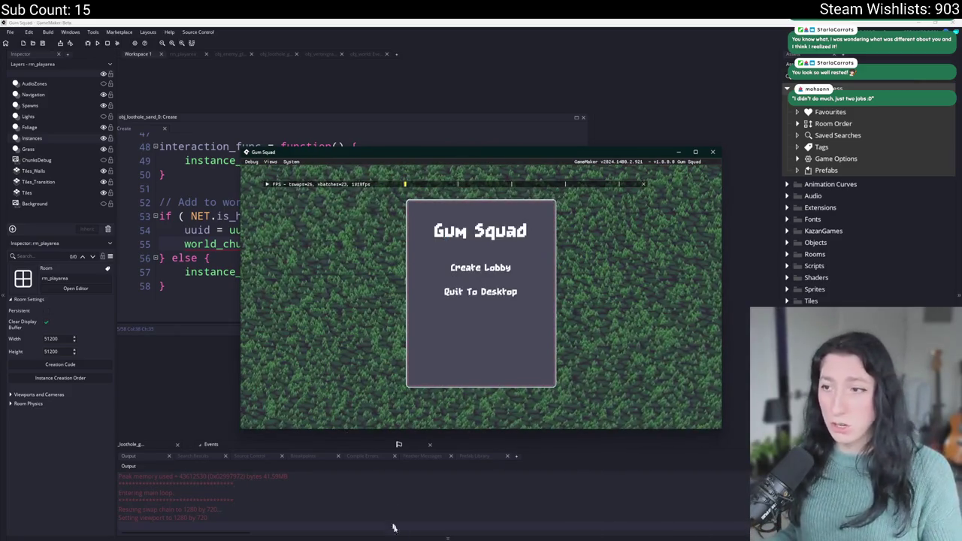
left_click_drag(573, 135, 587, 135)
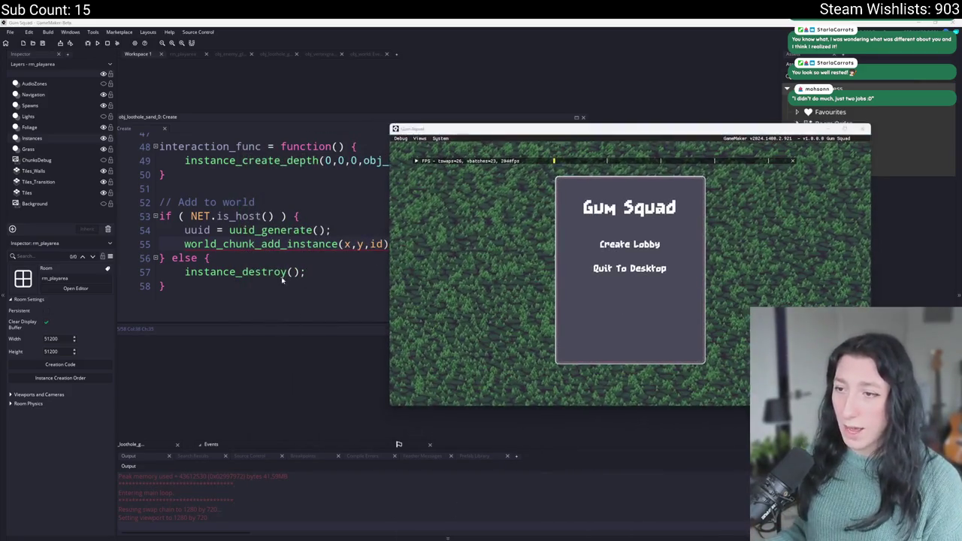
Pass uuid as a fourth argument to world_chunk_add_instance and rerun the game
left_click(383, 243)
type(",uuid")
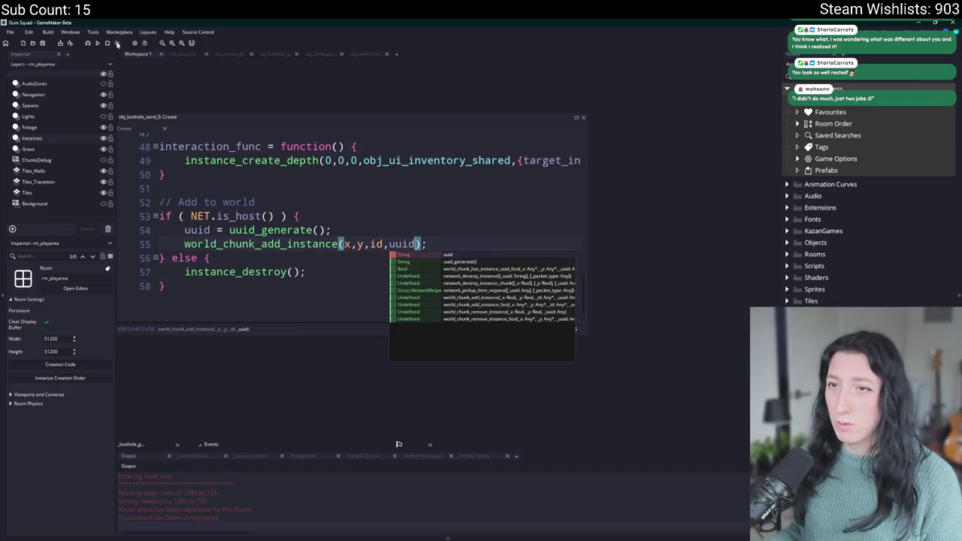
key("F5")
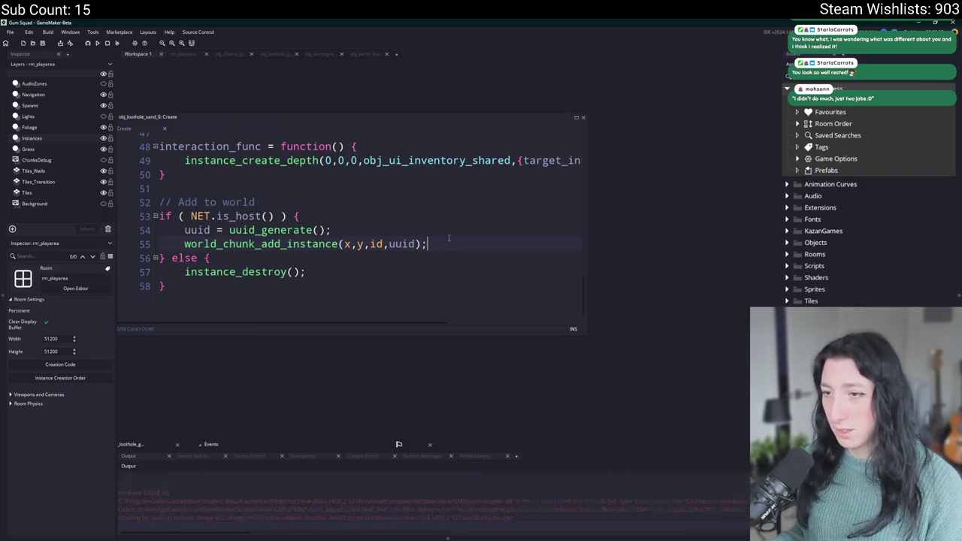
Create a lobby in the running Gum Squad game, which triggers a Code Error
left_click(449, 230)
left_click(448, 251)
left_click(449, 230)
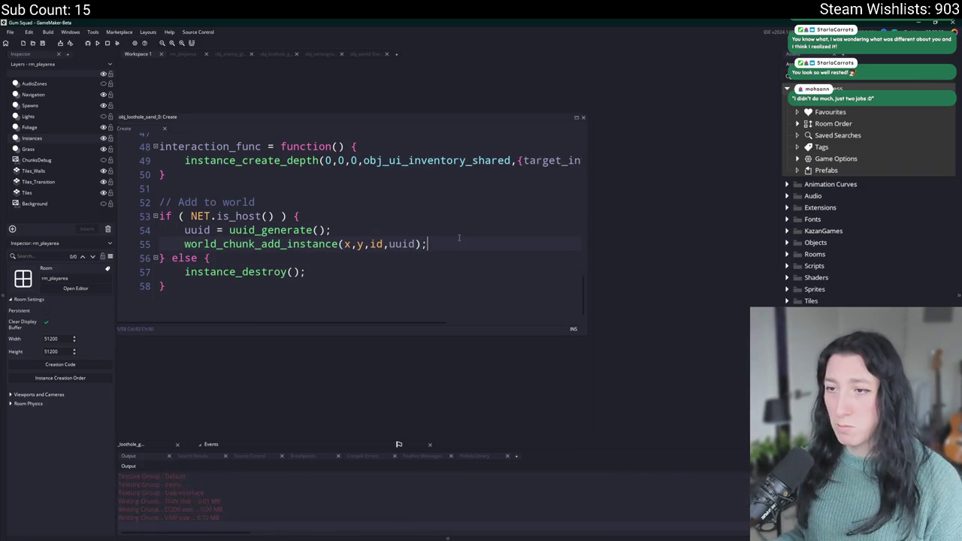
left_click(480, 267)
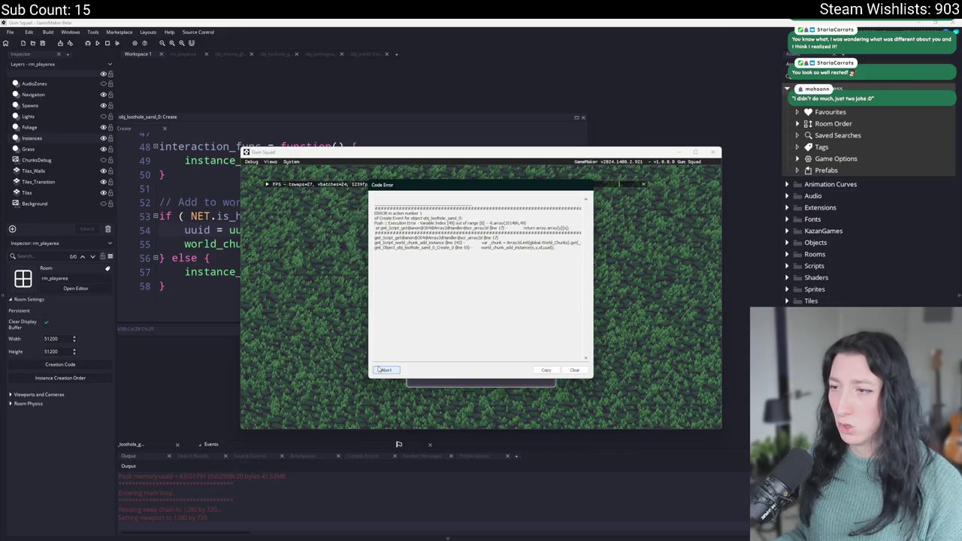
Abort the game from the Code Error dialog and return to the Create event code
left_click(384, 370)
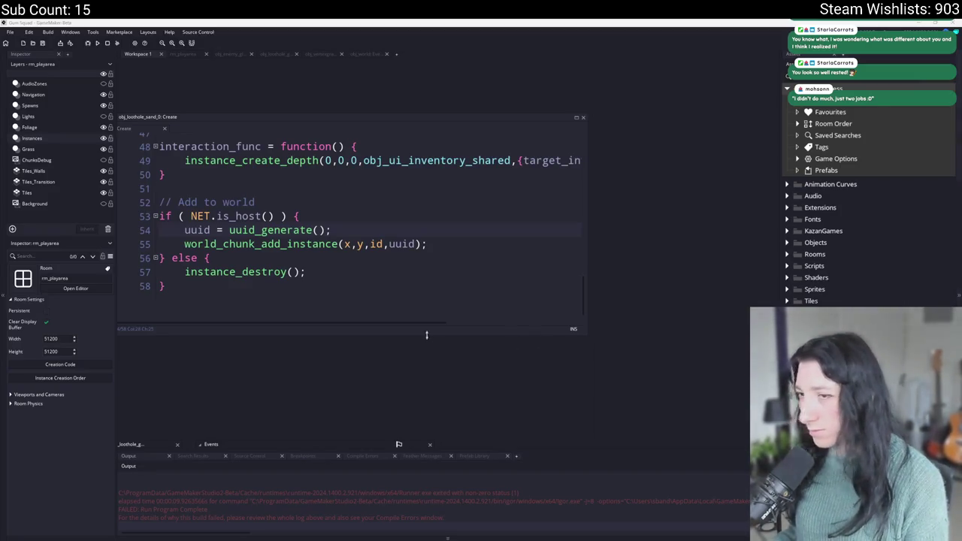
left_click(460, 233)
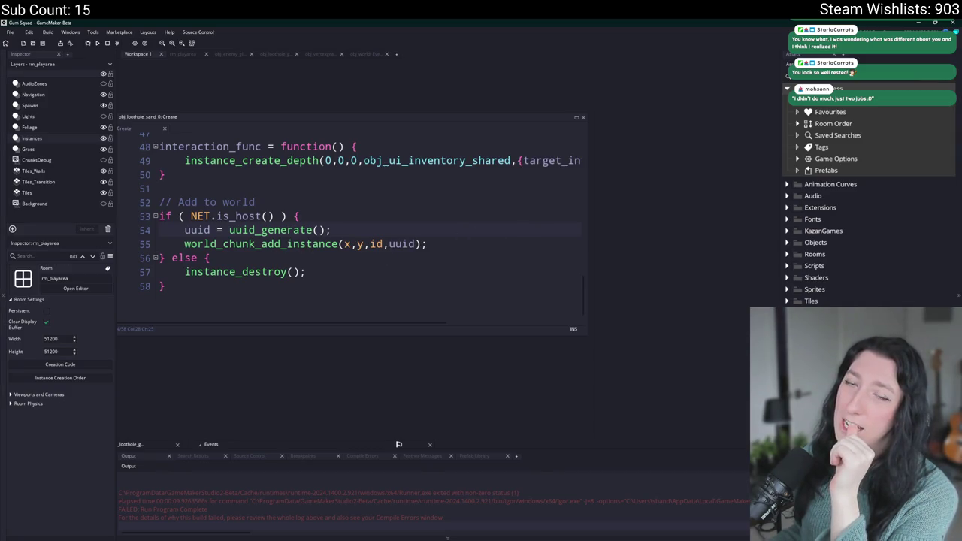
Replace uuid_generate() with world_map_entity_get_id(); on the uuid line
left_click_drag(411, 227, 229, 230)
type("world_get")
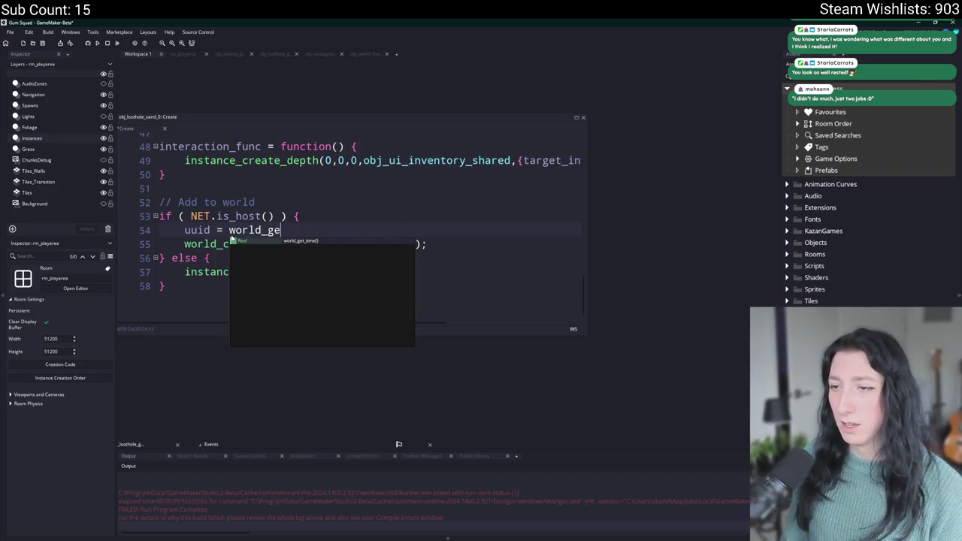
key("BackSpace")
key("BackSpace")
key("BackSpace")
type("i")
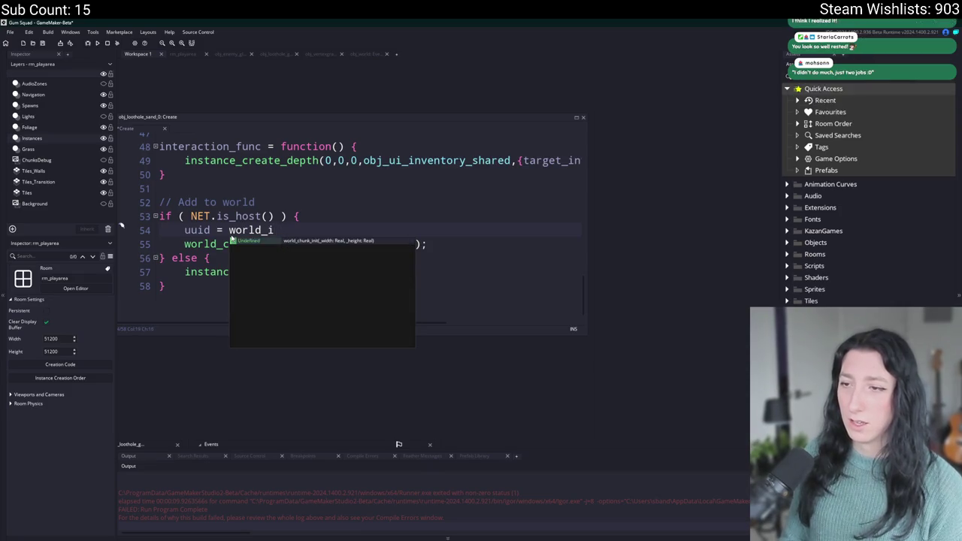
key("BackSpace")
key("BackSpace")
key("BackSpace")
key("BackSpace")
key("BackSpace")
key("BackSpace")
key("BackSpace")
type("get_id")
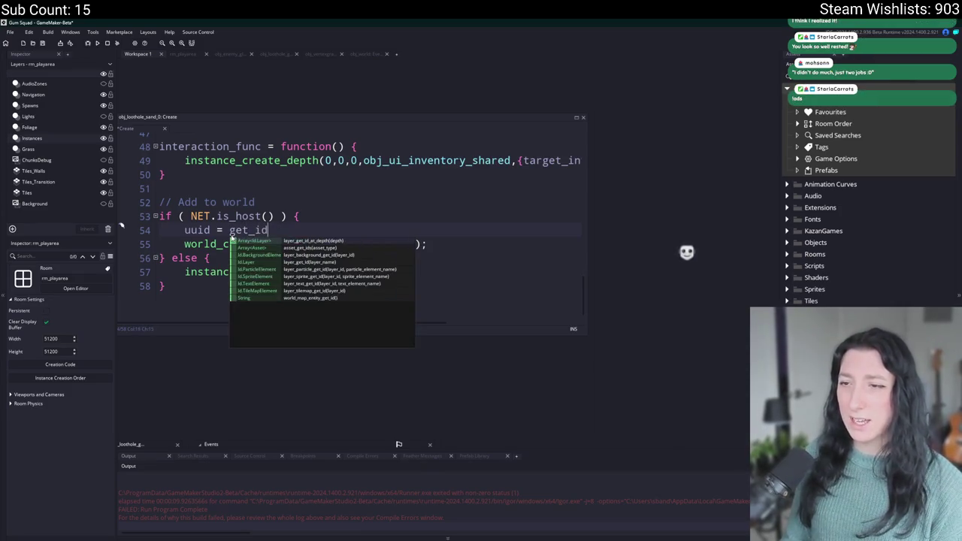
key("Down")
key("Down")
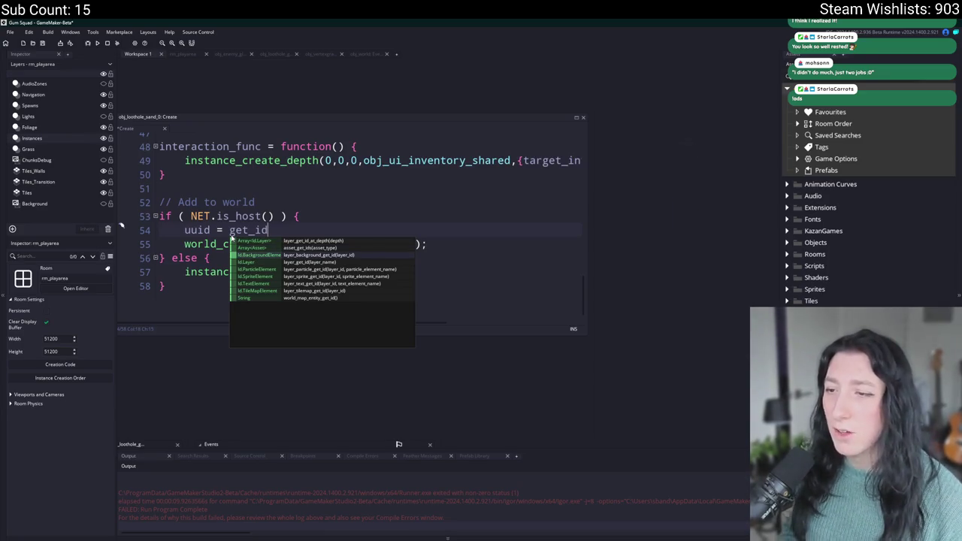
left_click(363, 297)
type(";")
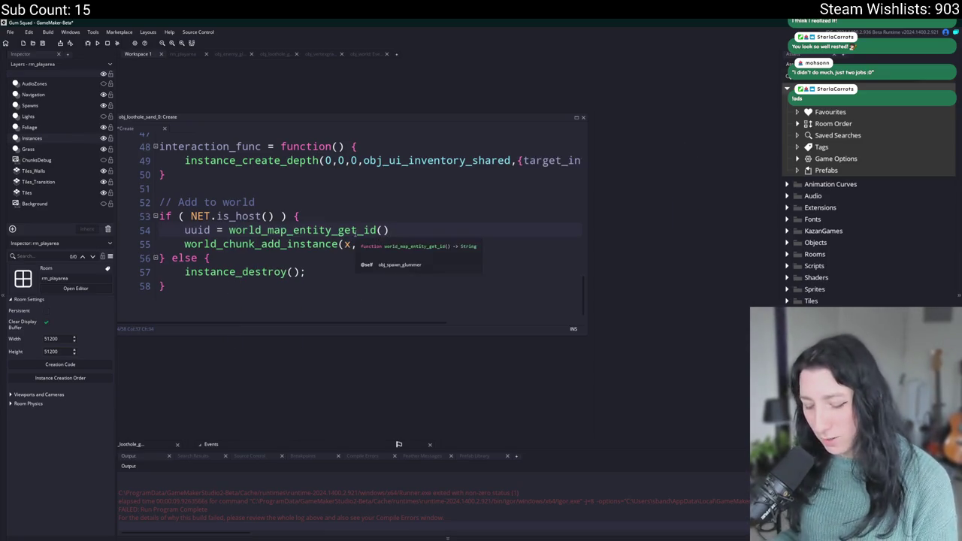
Peek at world_map_entity_get_id's definition, then highlight uuid to review its uses
key("F12")
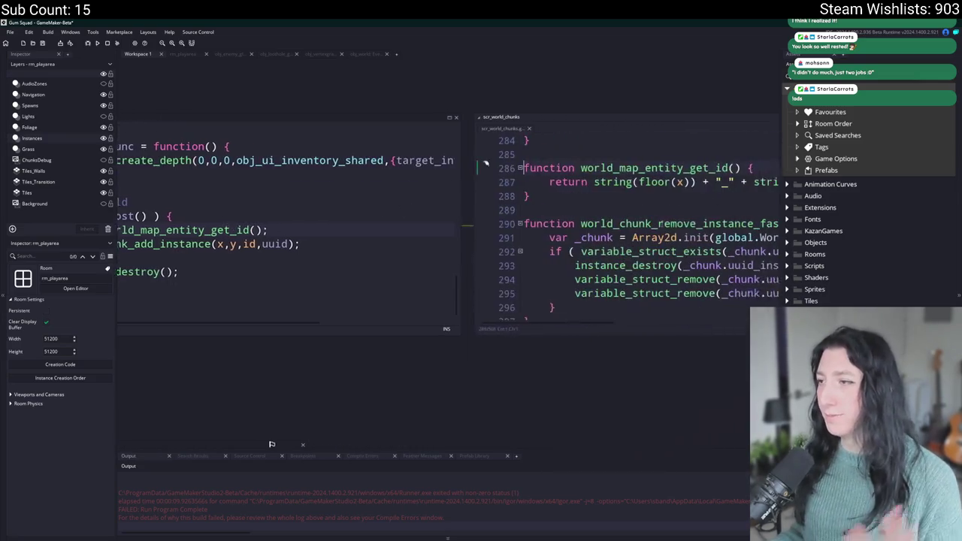
key("ctrl+w")
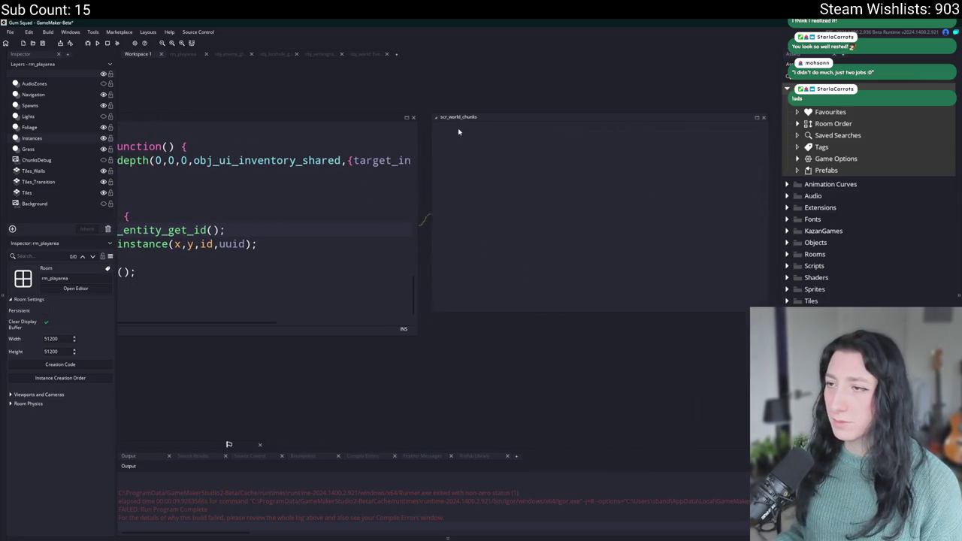
double_click(198, 230)
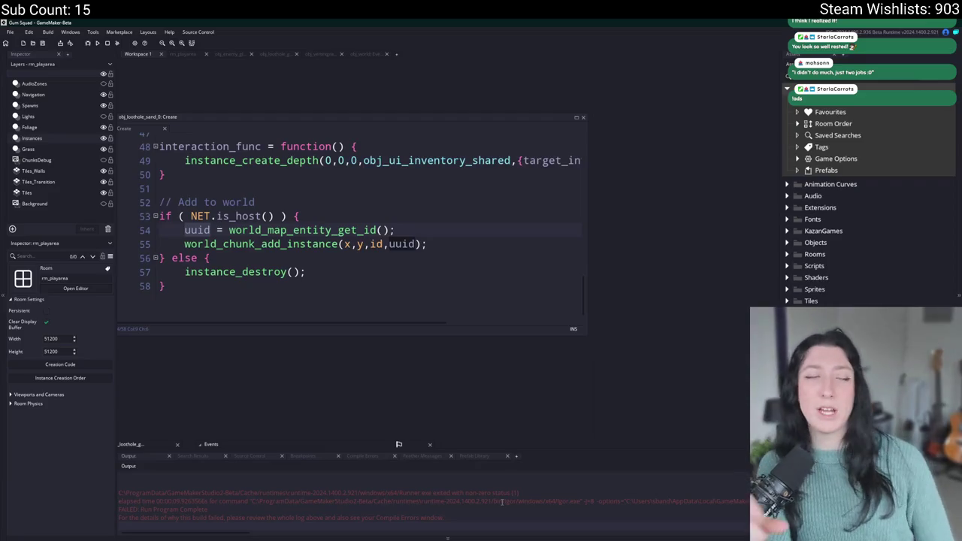
left_click(183, 55)
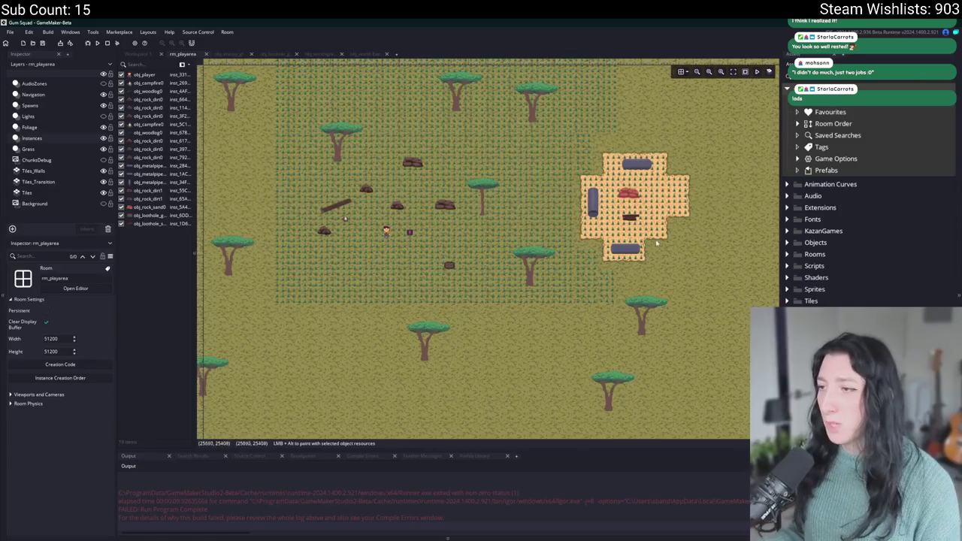
Inspect the loothole sand instance in rm_playarea, then bring up the obj_world Step code
scroll(656, 243, "up", 4)
left_click(624, 203)
scroll(583, 252, "up", 5)
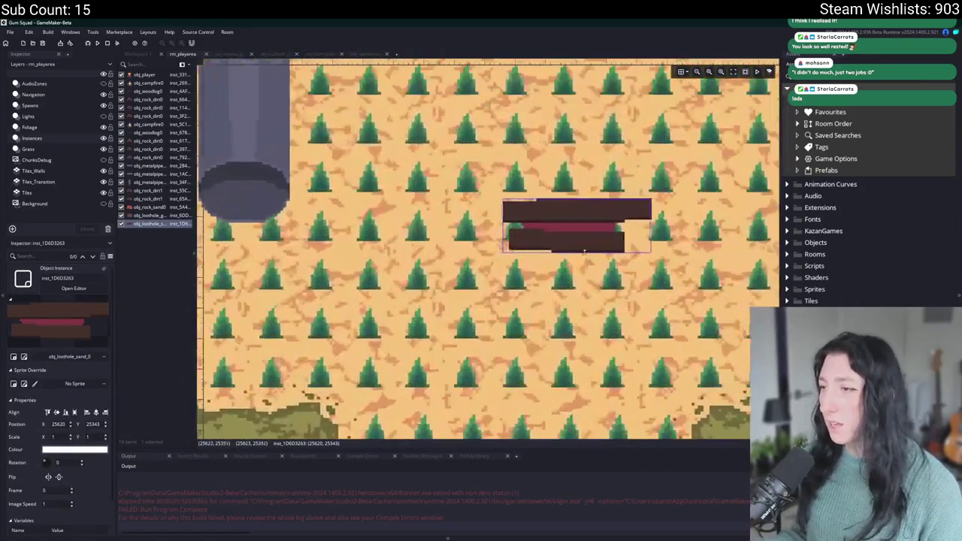
scroll(584, 251, "right", 2)
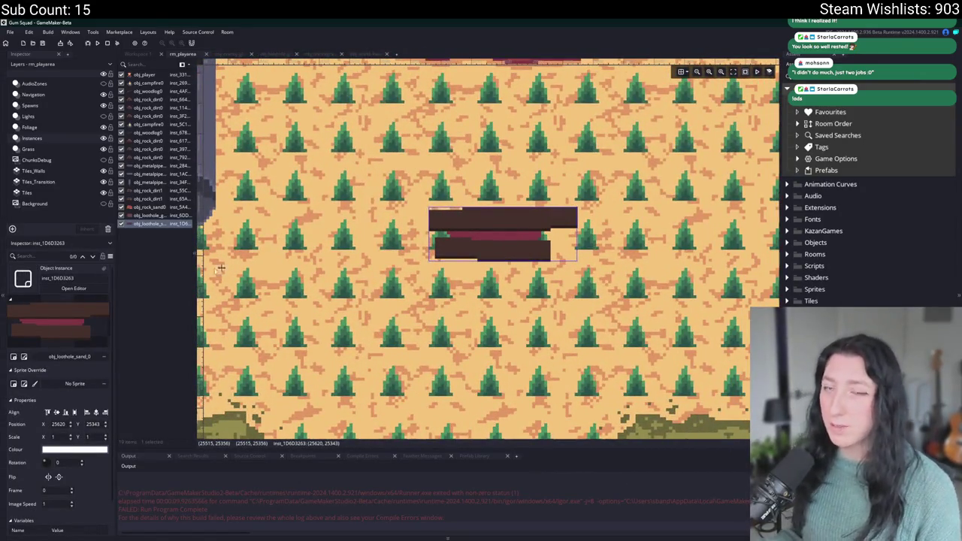
scroll(478, 231, "down", 5)
scroll(478, 230, "up", 6)
scroll(478, 231, "right", 4)
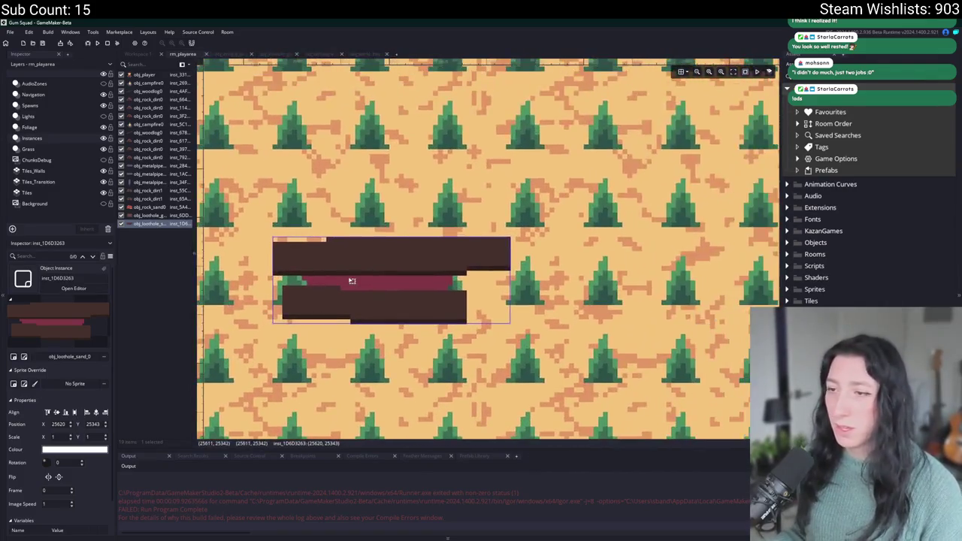
scroll(354, 281, "down", 3)
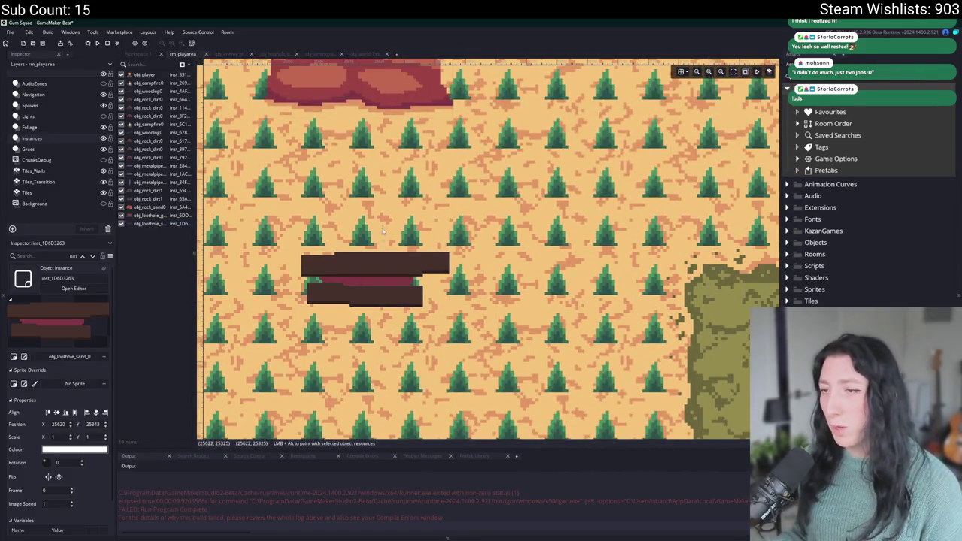
scroll(394, 325, "down", 2)
scroll(394, 325, "down", 3)
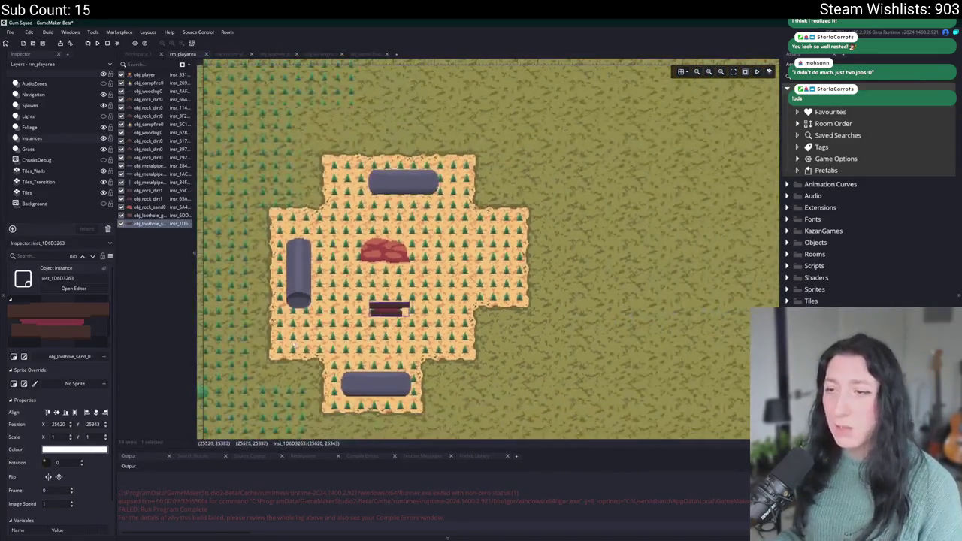
scroll(327, 292, "left", 3)
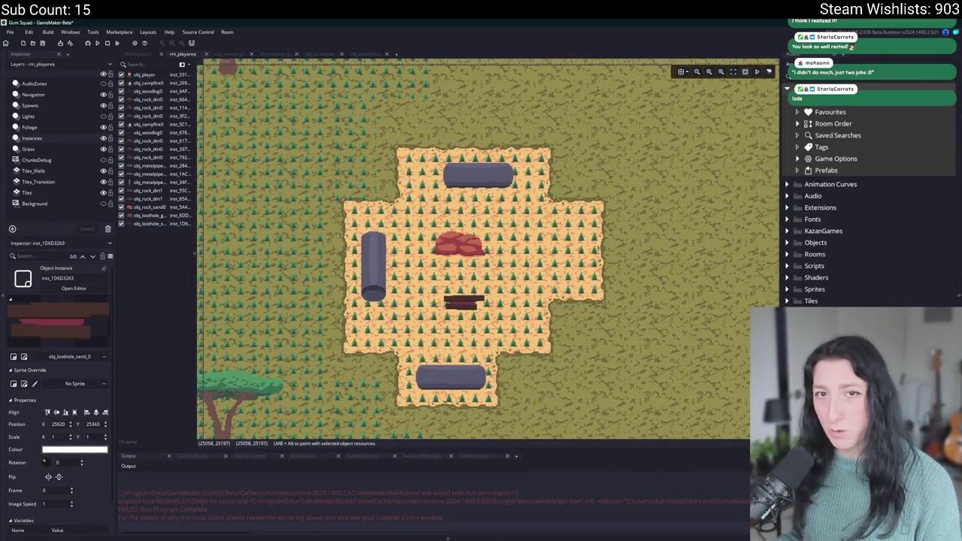
scroll(447, 301, "up", 4)
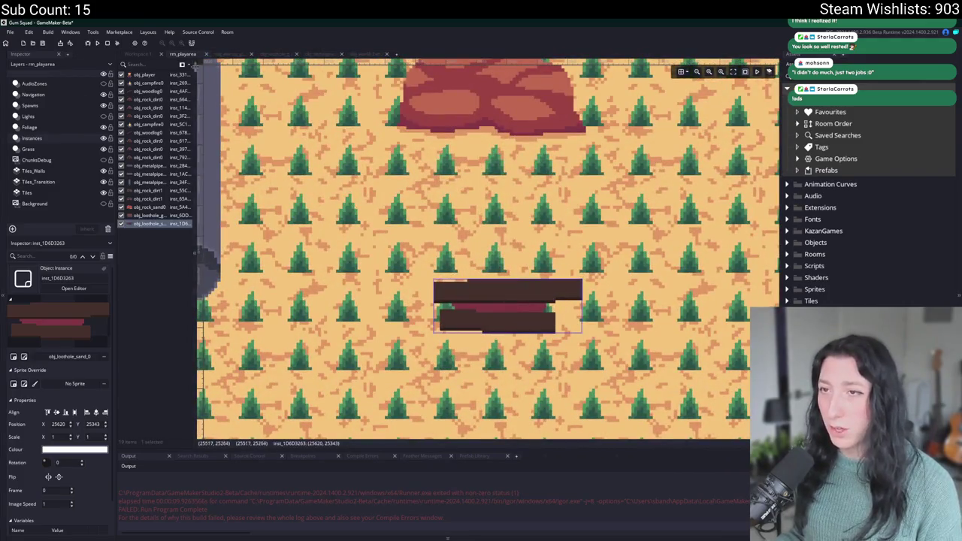
left_click(362, 56)
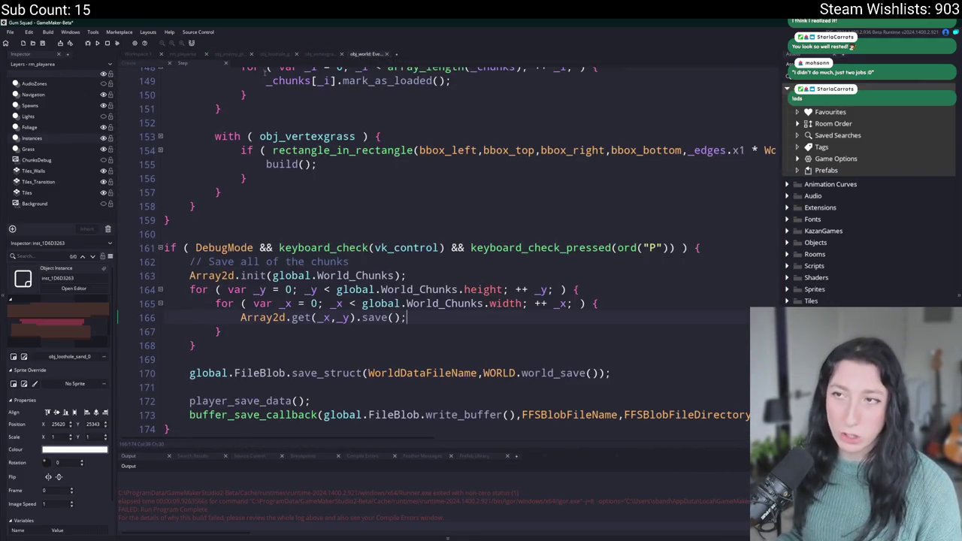
Return to Workspace 1 to view scr_world_chunks at world_chunk_remove_instance_fast
left_click(153, 54)
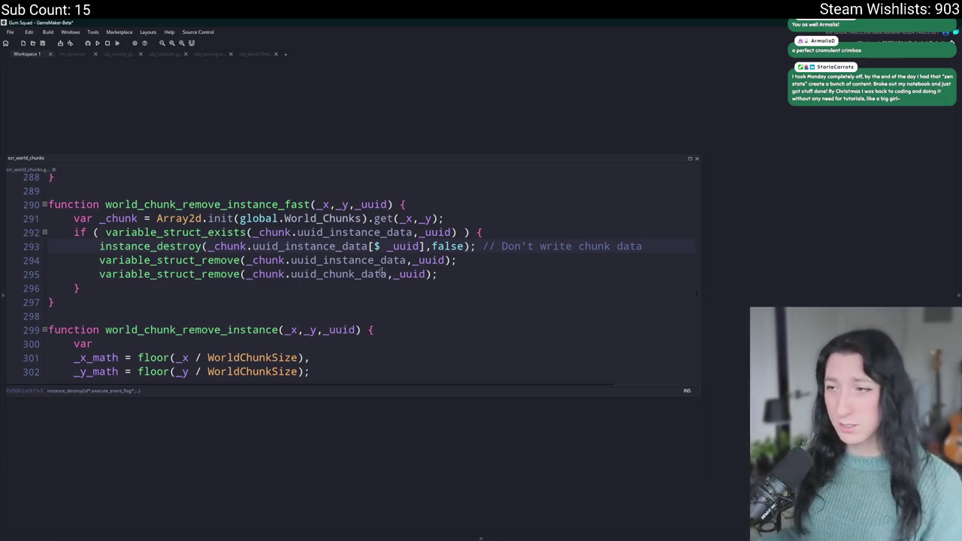
Enlarge the scr_world_chunks window and browse the map entity write and read functions
left_click(647, 246)
left_click(647, 269)
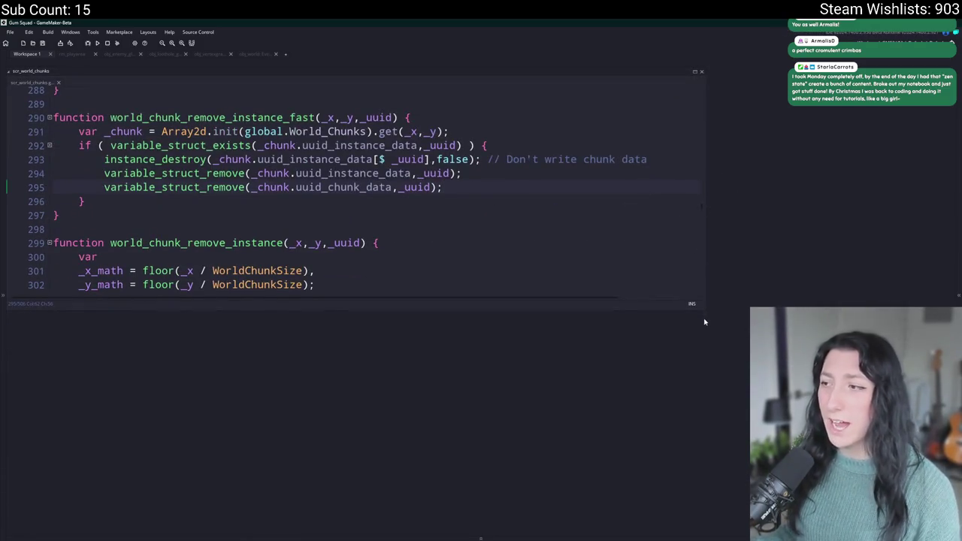
left_click_drag(720, 323, 813, 375)
left_click(674, 139)
left_click(675, 160)
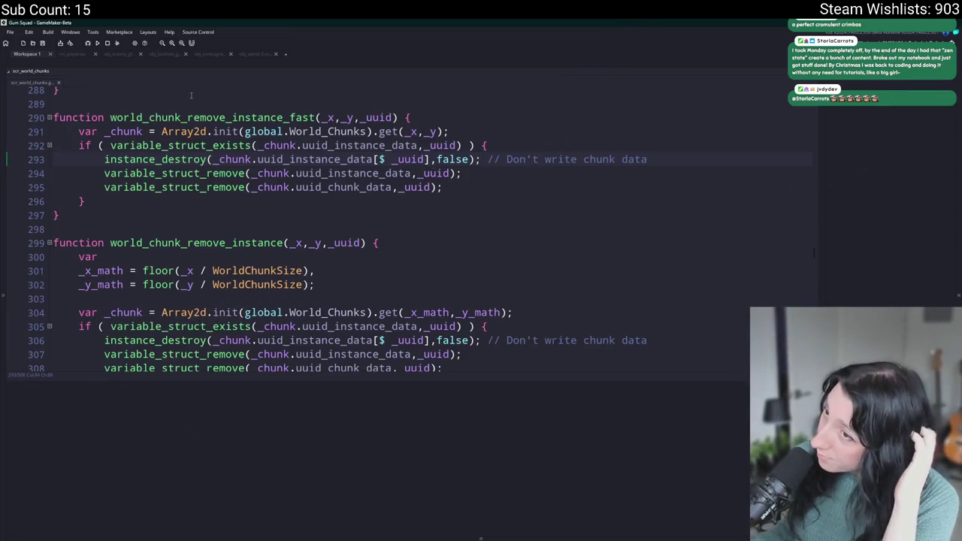
scroll(191, 95, "up", 5)
scroll(213, 227, "up", 9)
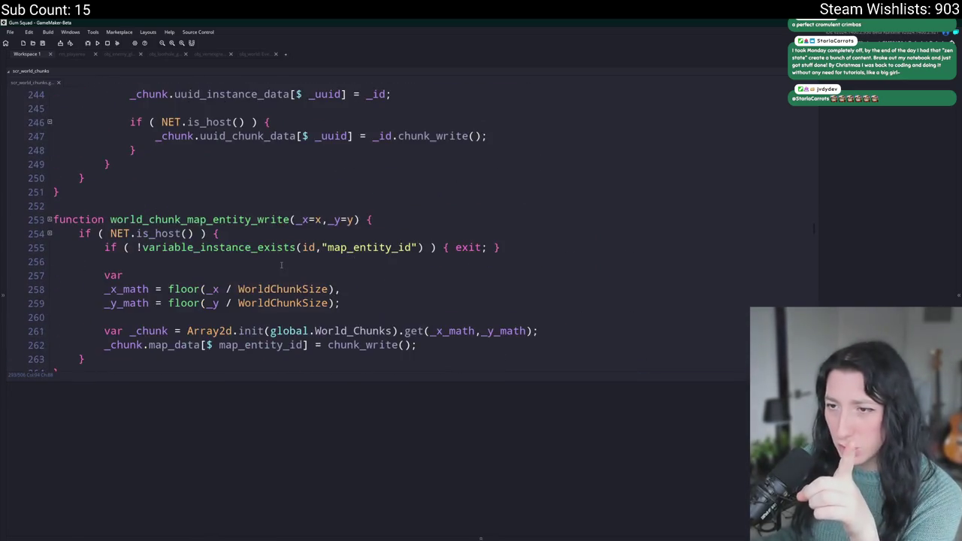
scroll(281, 265, "down", 3)
scroll(284, 248, "up", 2)
scroll(286, 236, "down", 2)
scroll(286, 235, "down", 6)
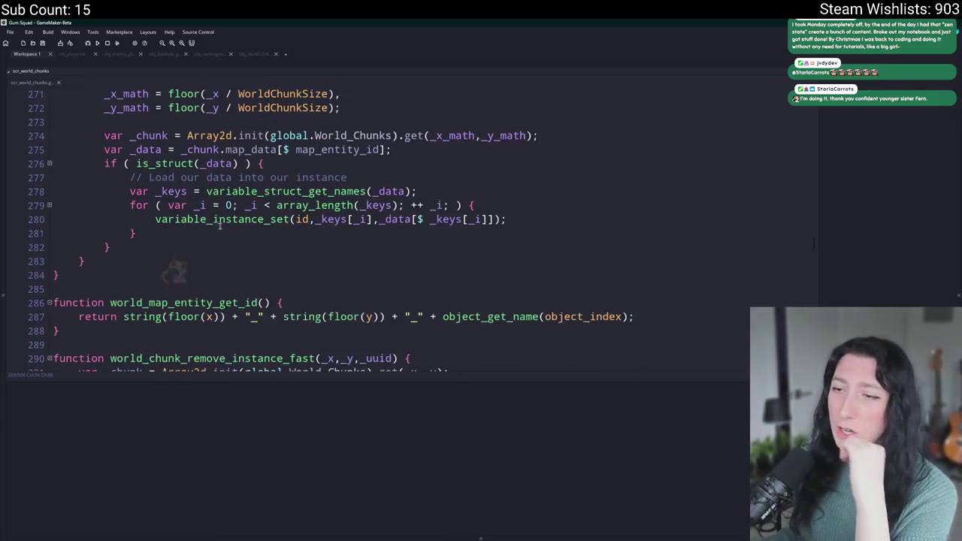
scroll(222, 223, "down", 1)
scroll(112, 158, "up", 6)
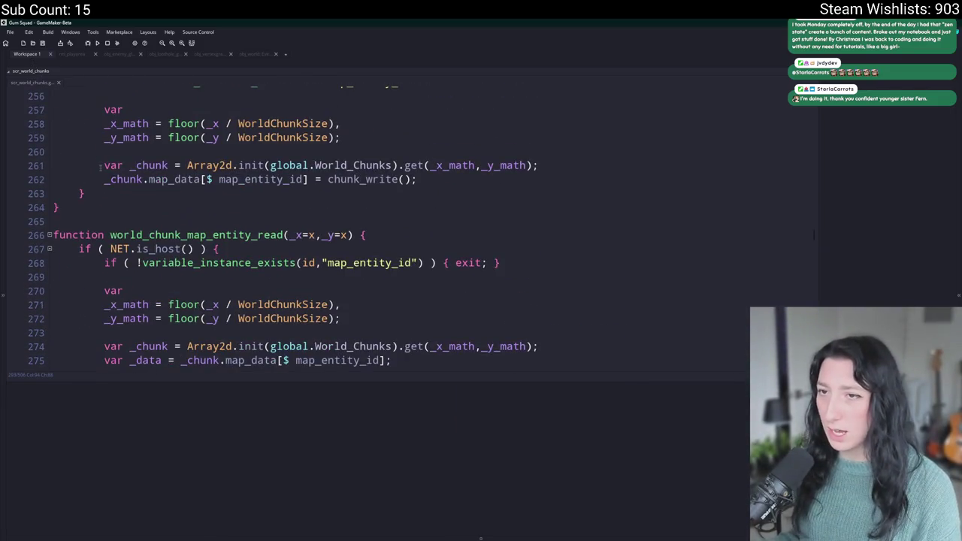
Search the project for every use of world_chunk_map_entity_write
left_click(99, 166)
scroll(338, 196, "up", 2)
double_click(376, 173)
key("ctrl+shift+f")
key("Return")
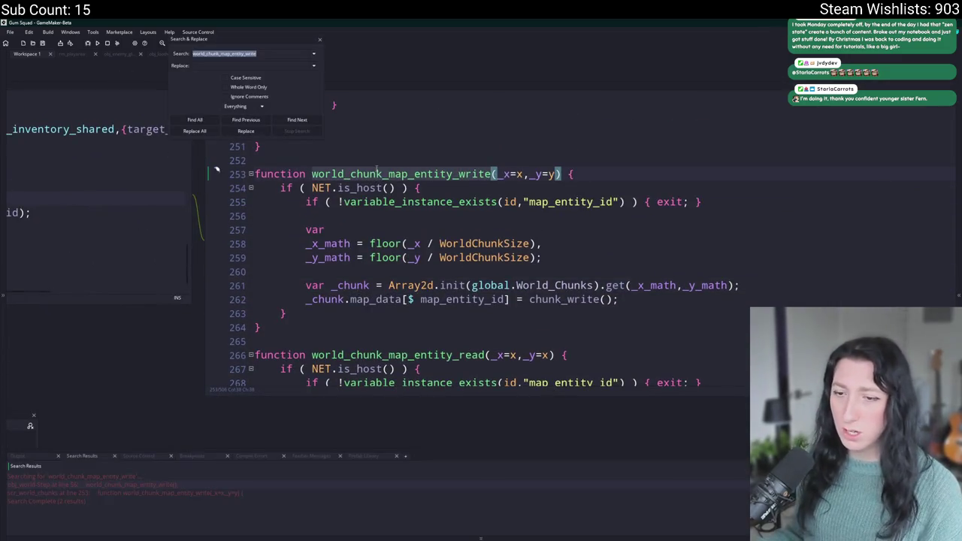
Open the obj_world Step call at line 56 from the results and close the search dialog
double_click(174, 485)
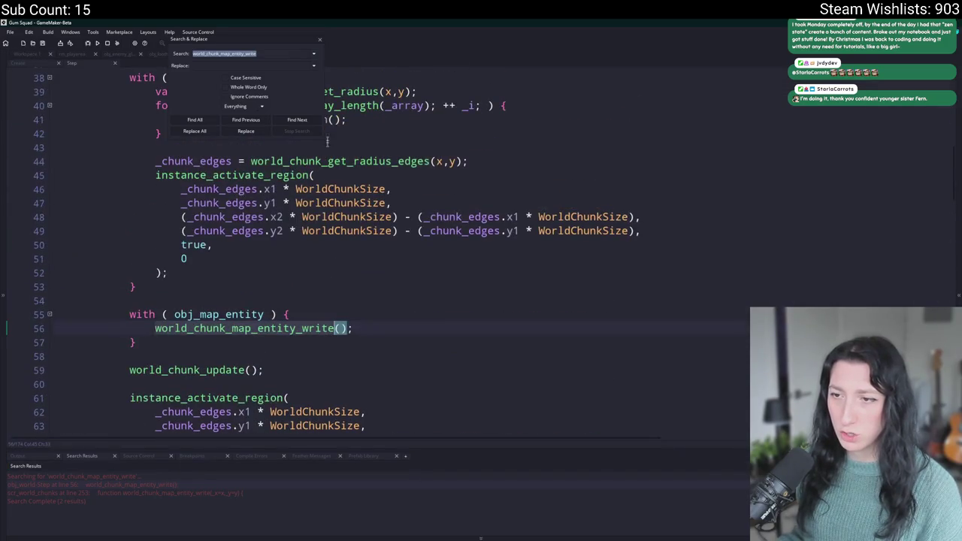
left_click(322, 39)
left_click(32, 62)
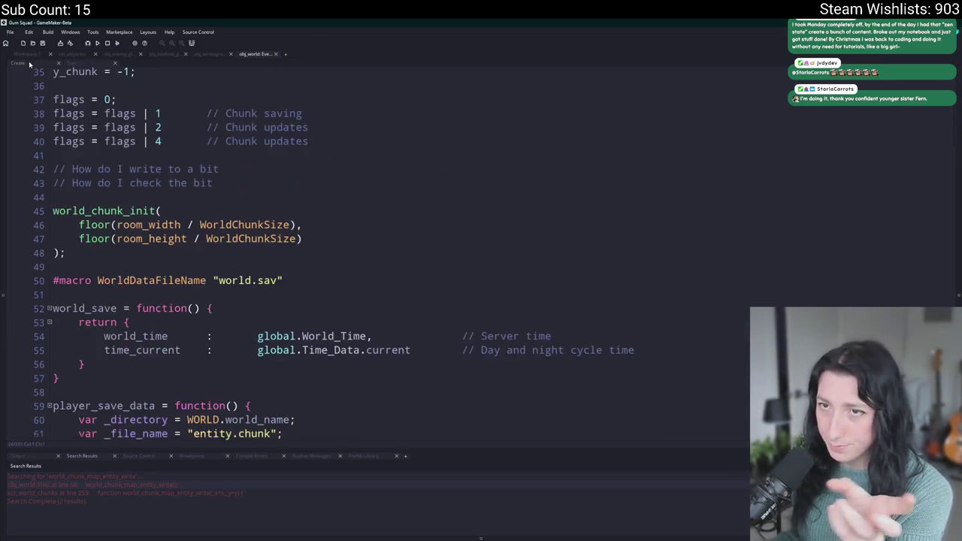
In Workspace 1, place the sand loothole Create code beside the world_chunk_map_entity_write definition
left_click(32, 54)
mouse_move(107, 105)
left_mouse_down()
mouse_move(329, 104)
mouse_move(554, 240)
mouse_move(832, 164)
mouse_move(875, 193)
mouse_move(311, 199)
left_mouse_up()
left_click(903, 237)
left_click(879, 222)
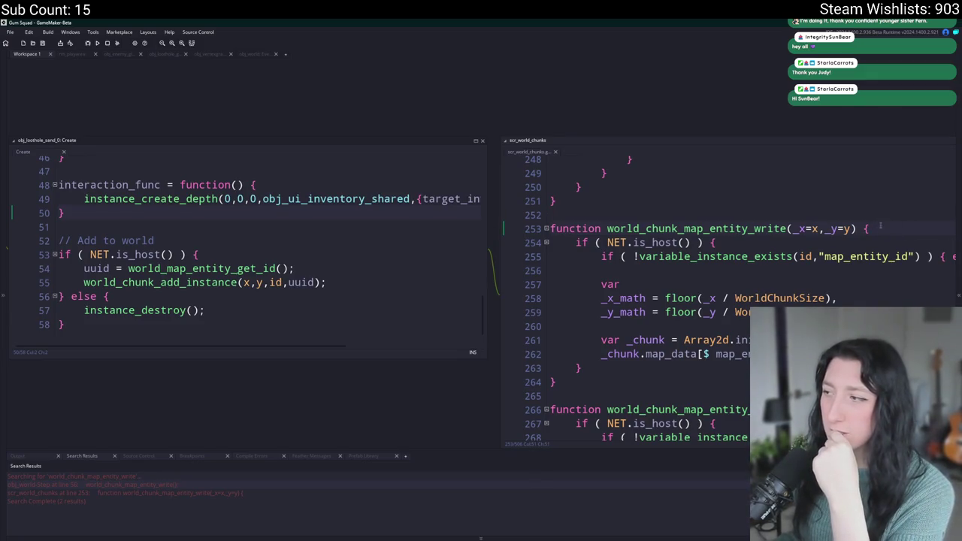
mouse_move(885, 231)
left_mouse_down()
mouse_move(724, 194)
mouse_move(639, 188)
left_mouse_up()
scroll(636, 233, "down", 3)
scroll(636, 233, "down", 4)
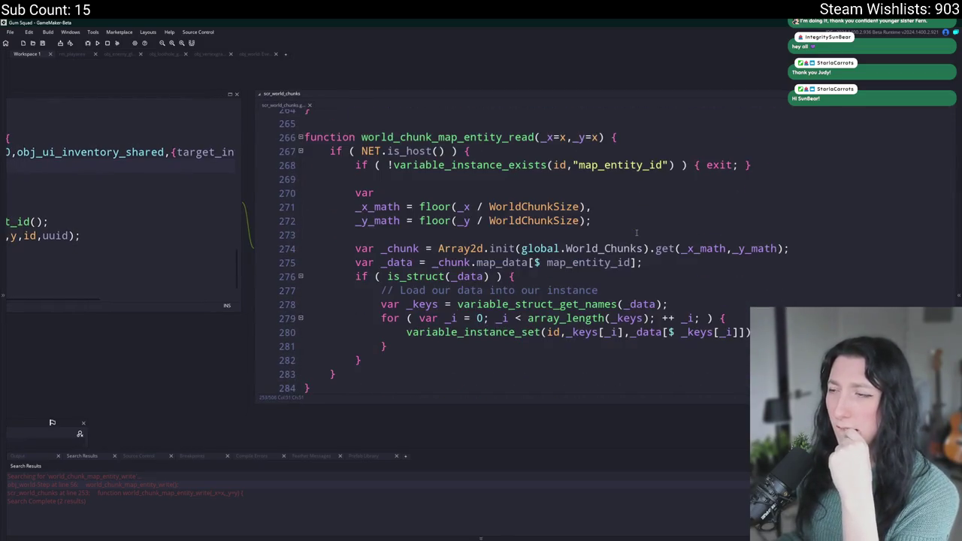
scroll(636, 233, "up", 3)
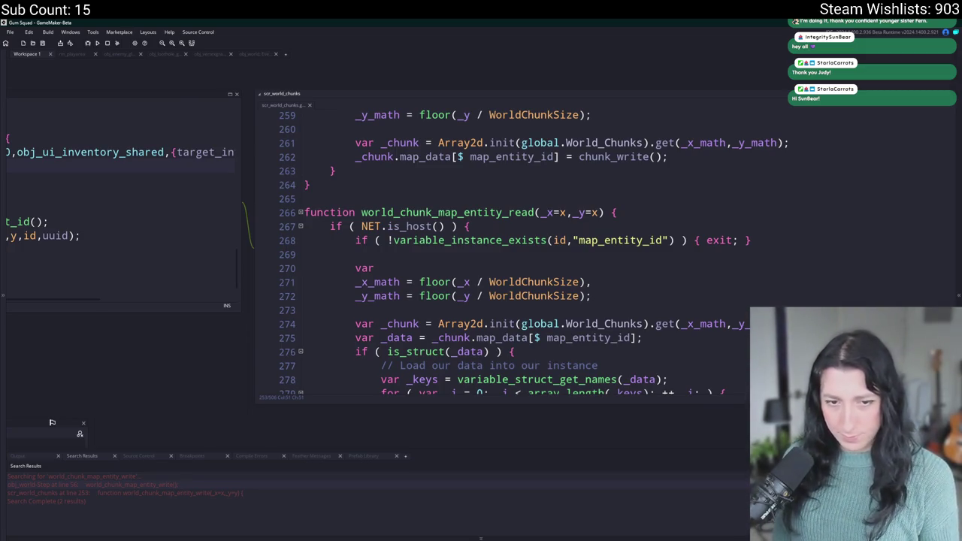
mouse_move(252, 190)
left_mouse_down()
mouse_move(496, 200)
mouse_move(301, 152)
left_mouse_up()
scroll(496, 300, "down", 1)
left_click_drag(509, 368, 837, 433)
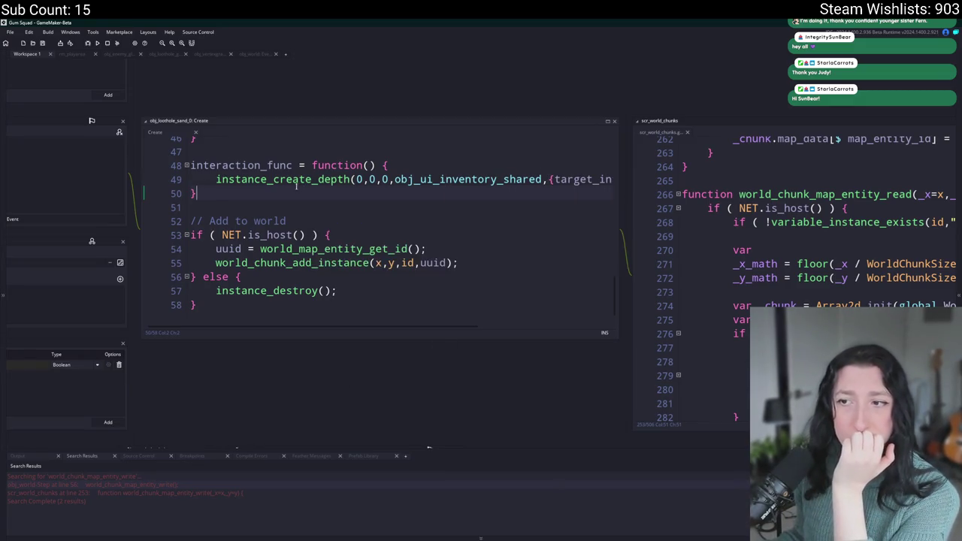
left_click(208, 181)
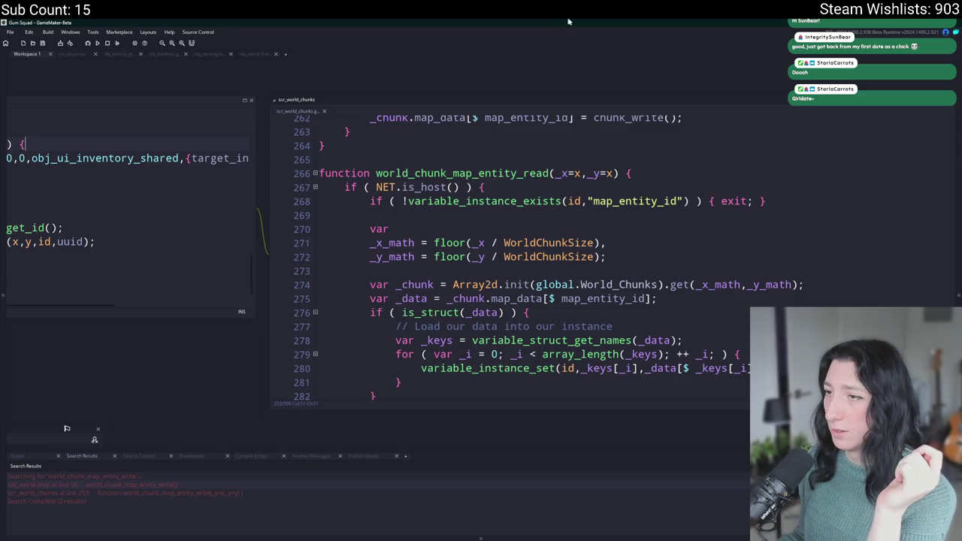
scroll(514, 184, "up", 2)
scroll(514, 185, "up", 4)
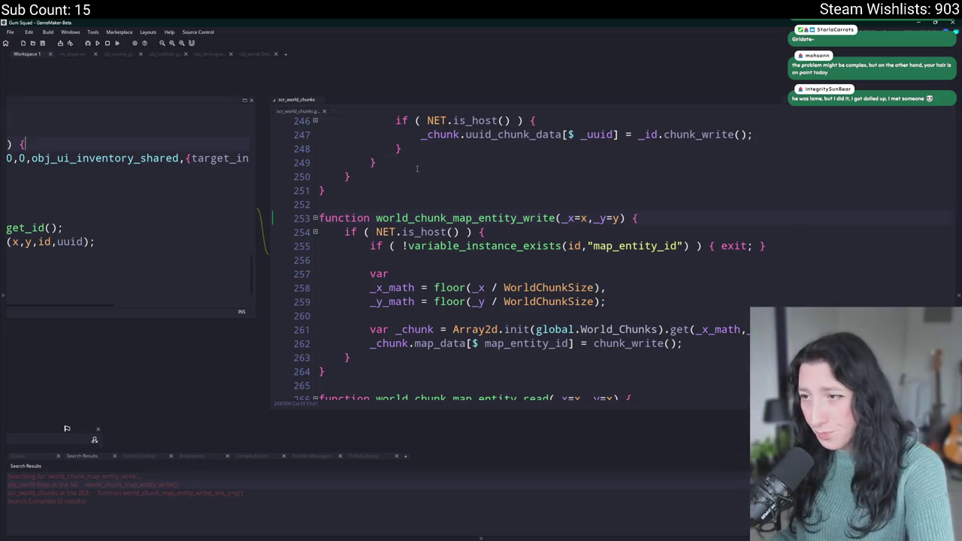
left_click_drag(416, 169, 499, 171)
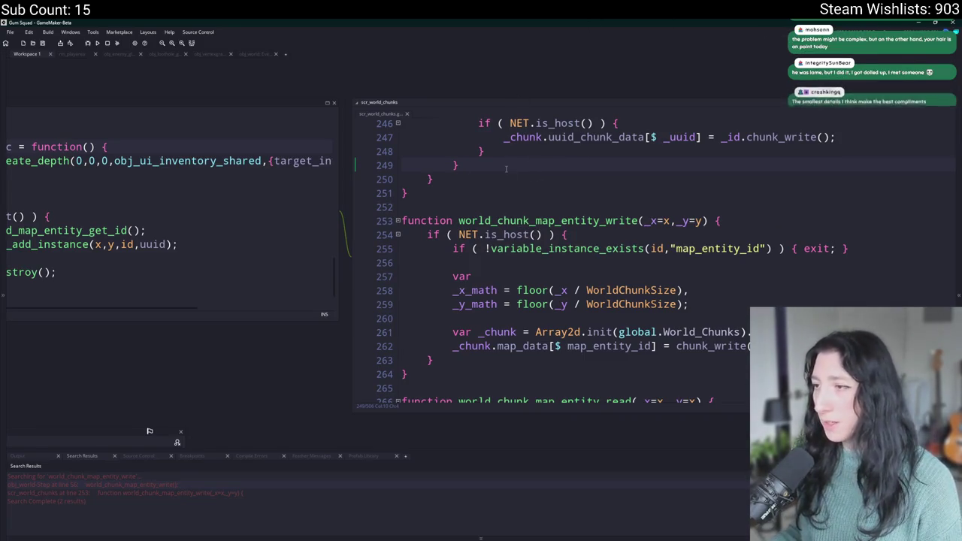
left_click_drag(506, 169, 724, 150)
left_click(511, 140)
key("End")
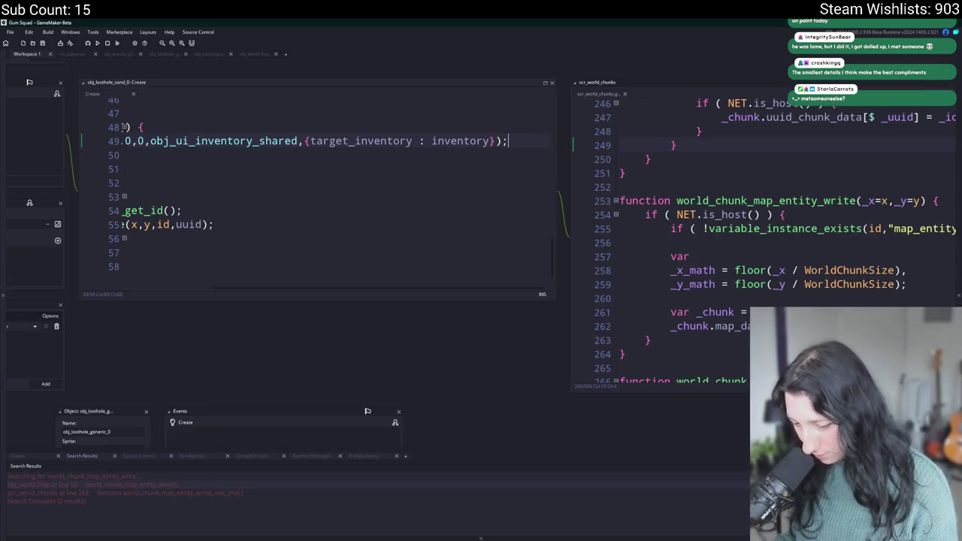
left_click(256, 216)
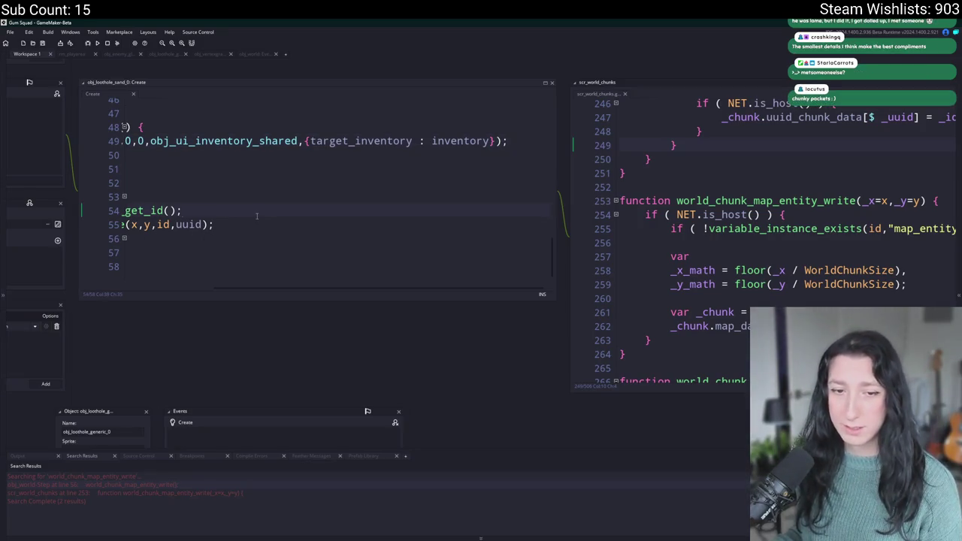
left_click(424, 171)
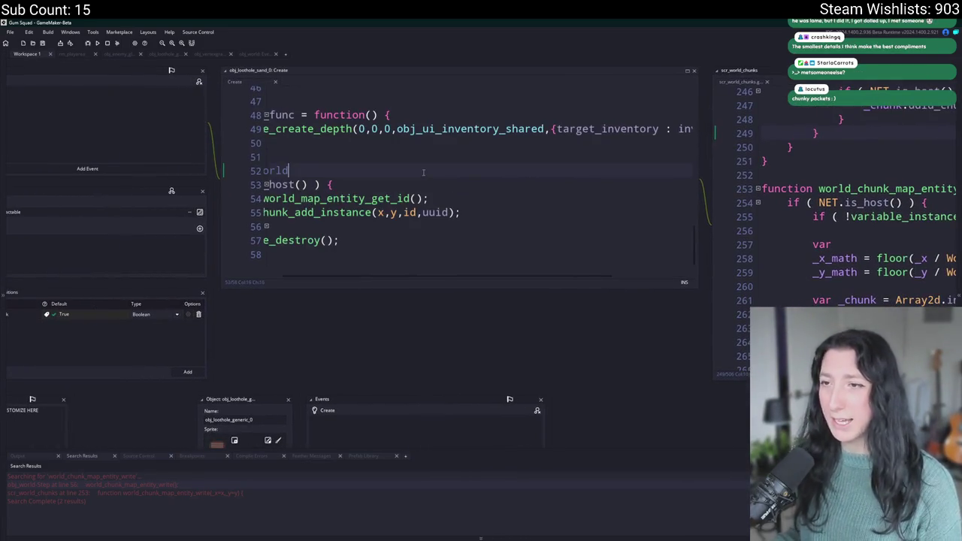
left_click(425, 160)
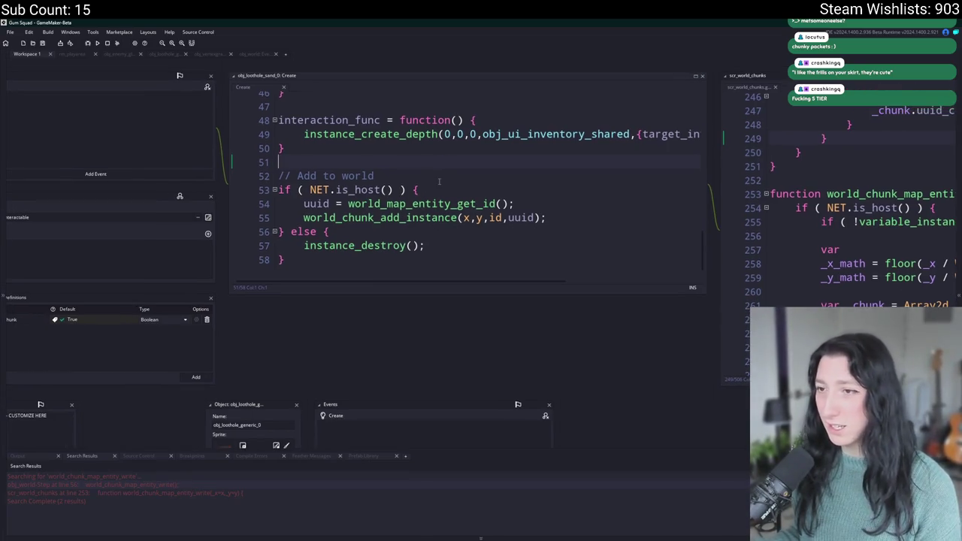
Find uses of world_map_entity_get_id and paste the map_entity_id assignment over the uuid lines
left_click(634, 216)
key("Up")
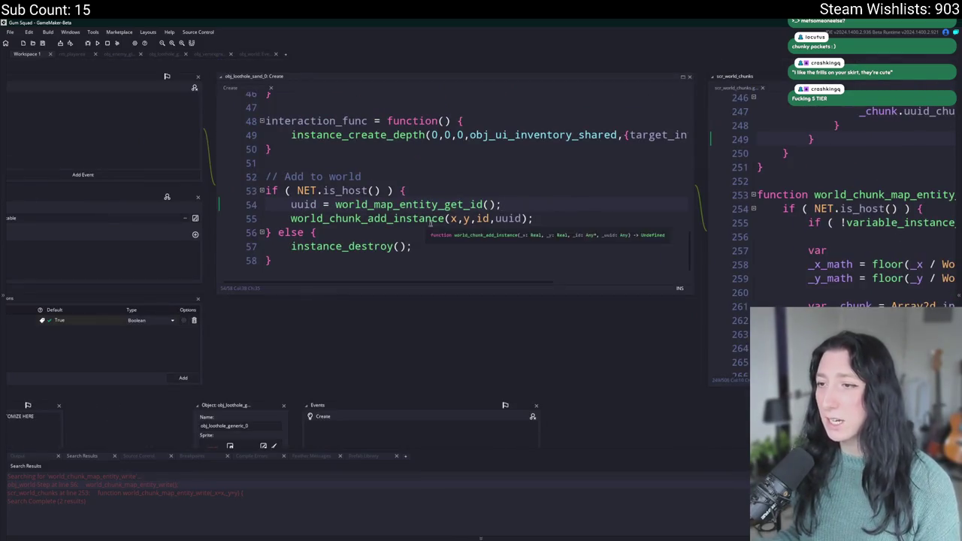
key("Home")
key("ctrl+shift+Right")
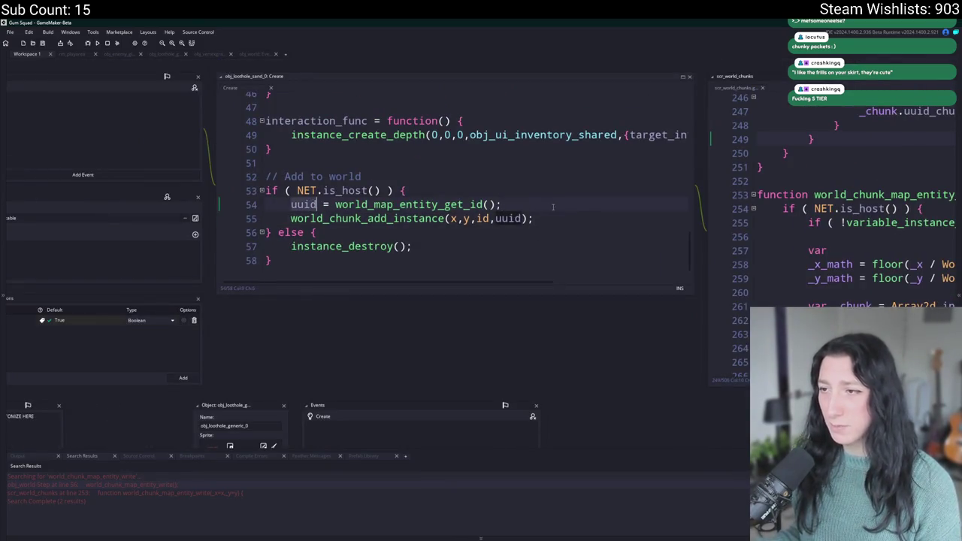
key("ctrl+shift+f")
key("Return")
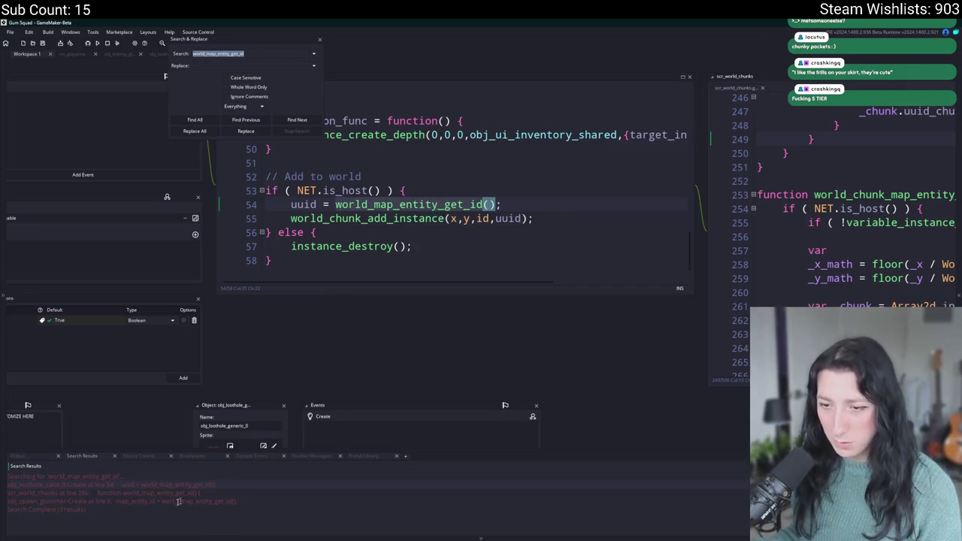
left_click_drag(118, 501, 265, 503)
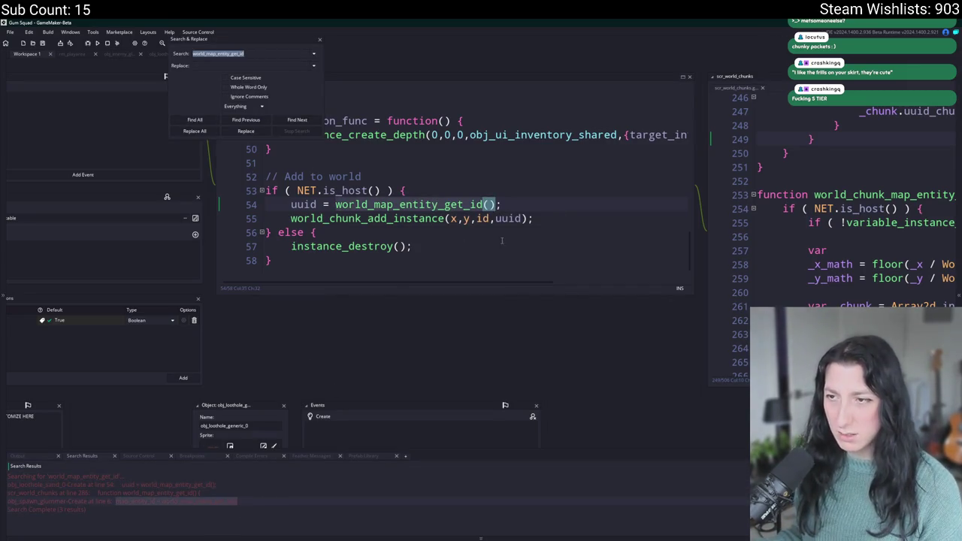
scroll(502, 241, "up", 1)
mouse_move(535, 249)
left_mouse_down()
mouse_move(361, 248)
mouse_move(291, 235)
left_mouse_up()
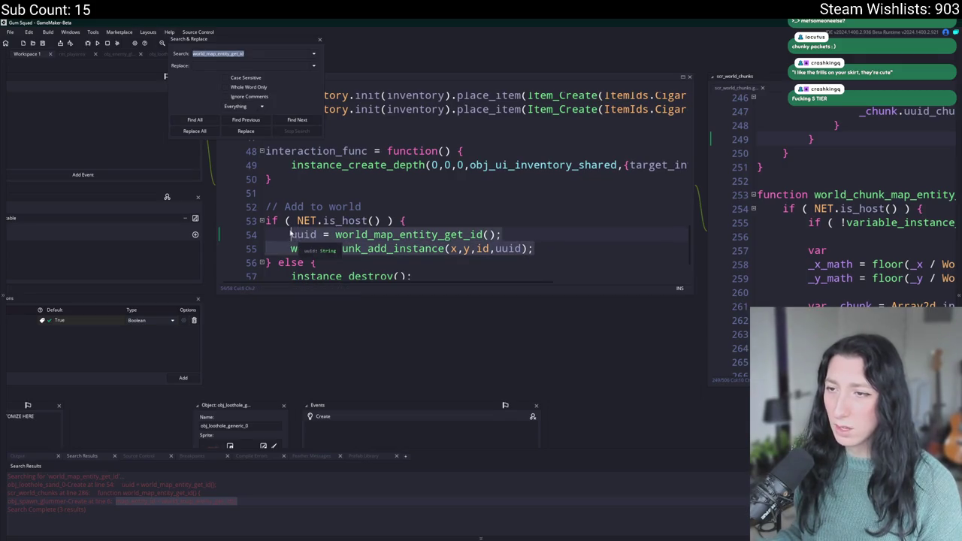
type("map_entity_id = world_map_entity_get_id();")
Delete the Add to world block and paste the NET.is_host() map_entity_id lines after grab_y
left_click_drag(275, 275, 254, 200)
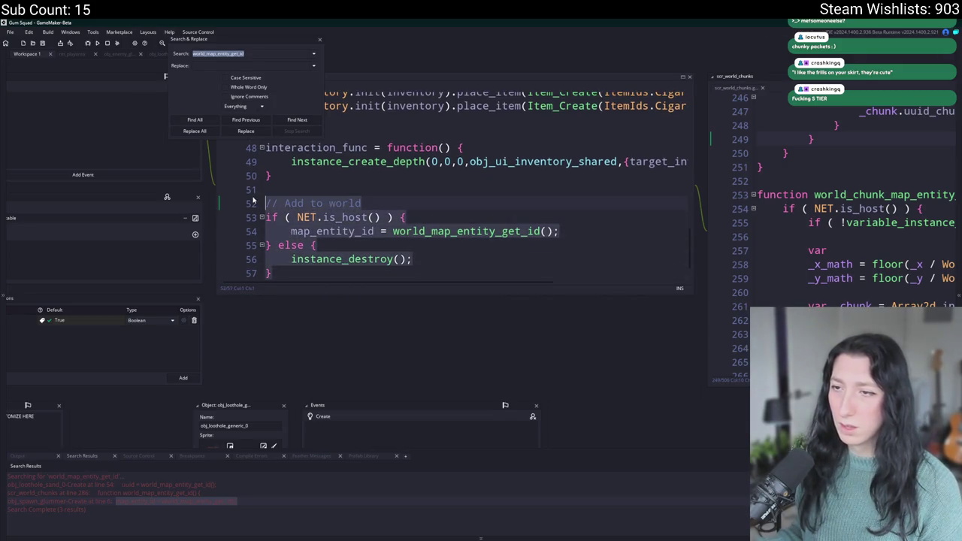
left_click(317, 40)
left_click(547, 230)
left_click_drag(559, 231, 236, 216)
key("ctrl+c")
left_click_drag(278, 276, 272, 181)
key("BackSpace")
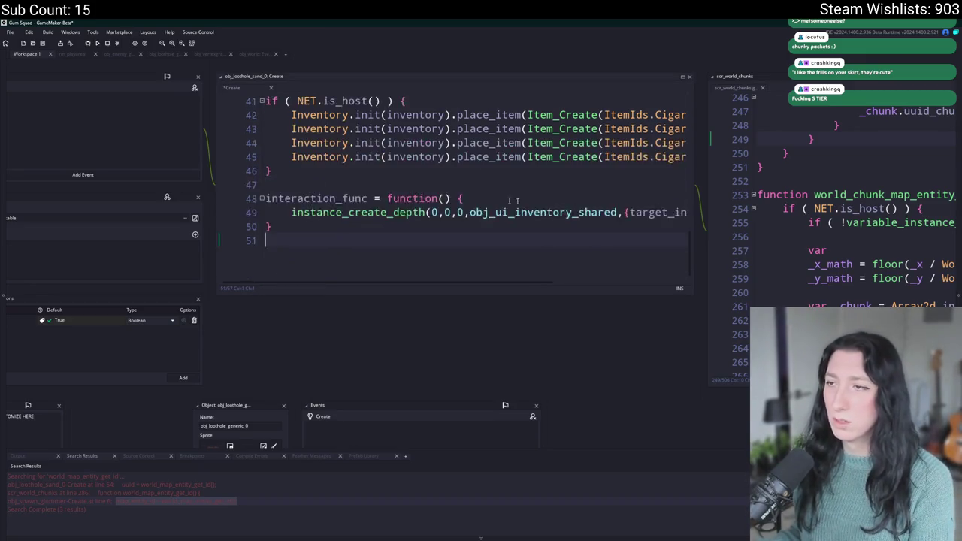
left_click_drag(690, 250, 690, 101)
left_click(518, 141)
key("ctrl+v")
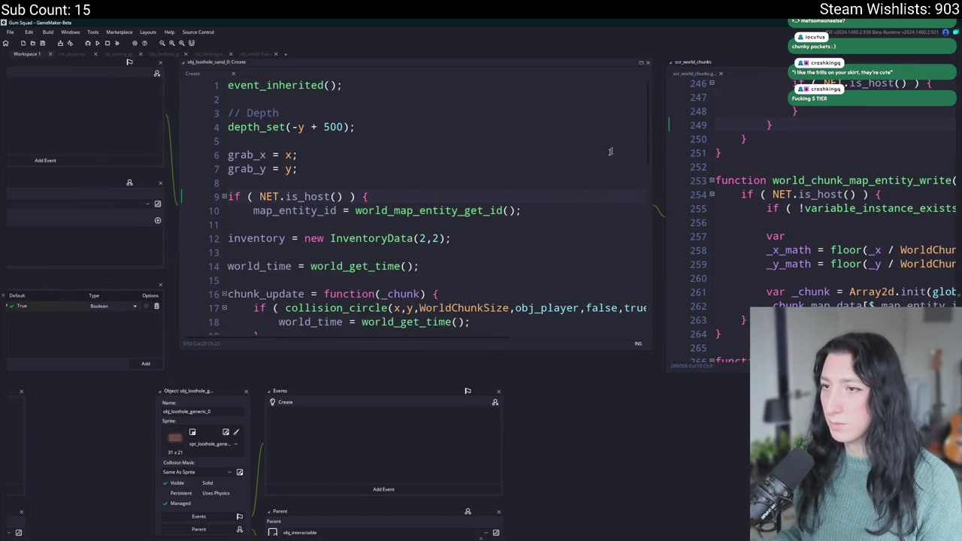
Remove the NET.is_host() check around map_entity_id in obj_loothole_sand_0's Create code and save
middle_click(686, 68)
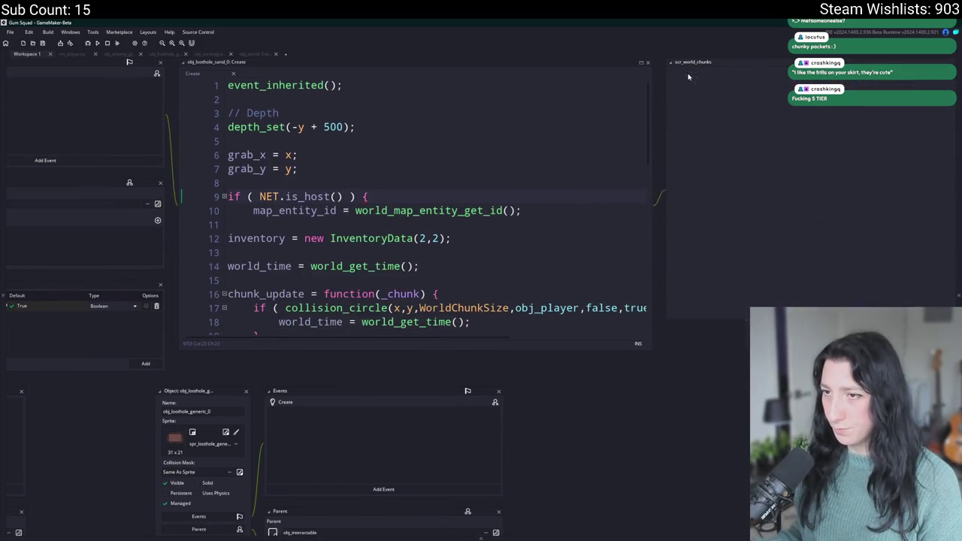
left_click(563, 209)
key("Return")
type("}")
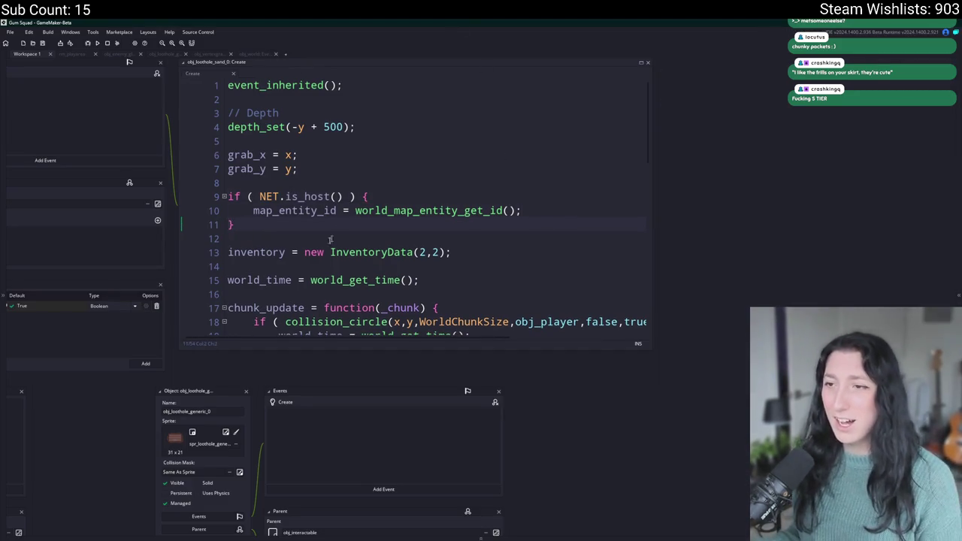
key("ctrl+z")
key("ctrl+z")
key("ctrl+z")
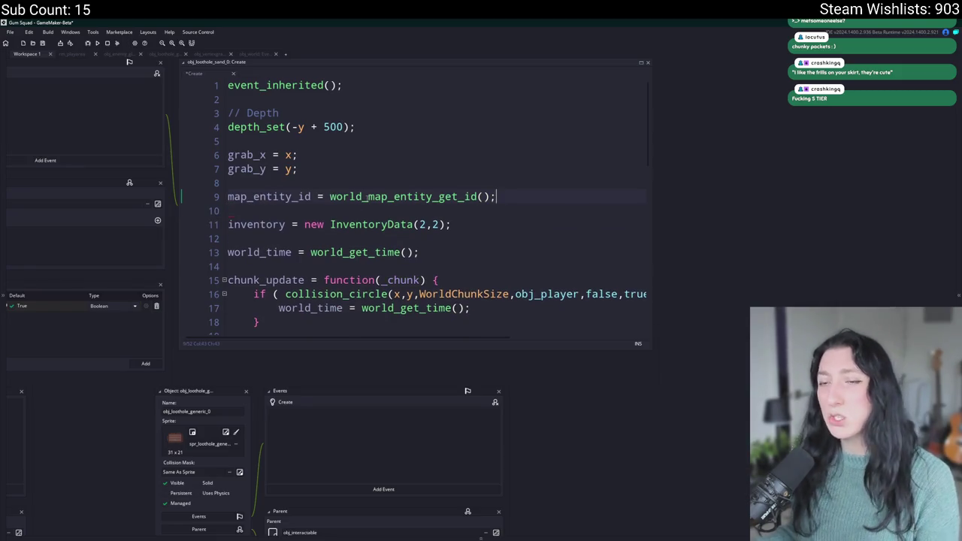
key("ctrl+s")
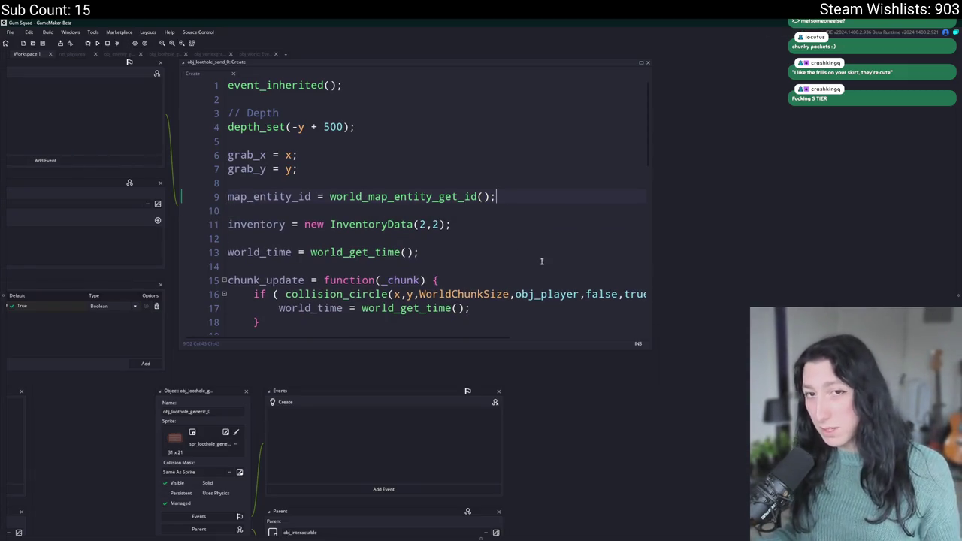
Look up world_map_entity_get_id's definition, then select the map_entity_id assignment on line 9
middle_click(459, 196)
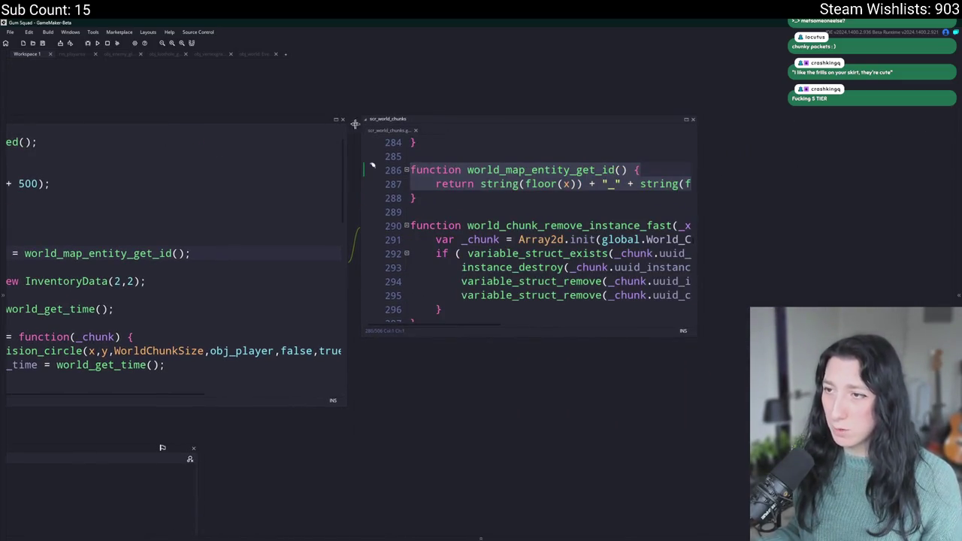
middle_click(376, 133)
left_click(692, 246)
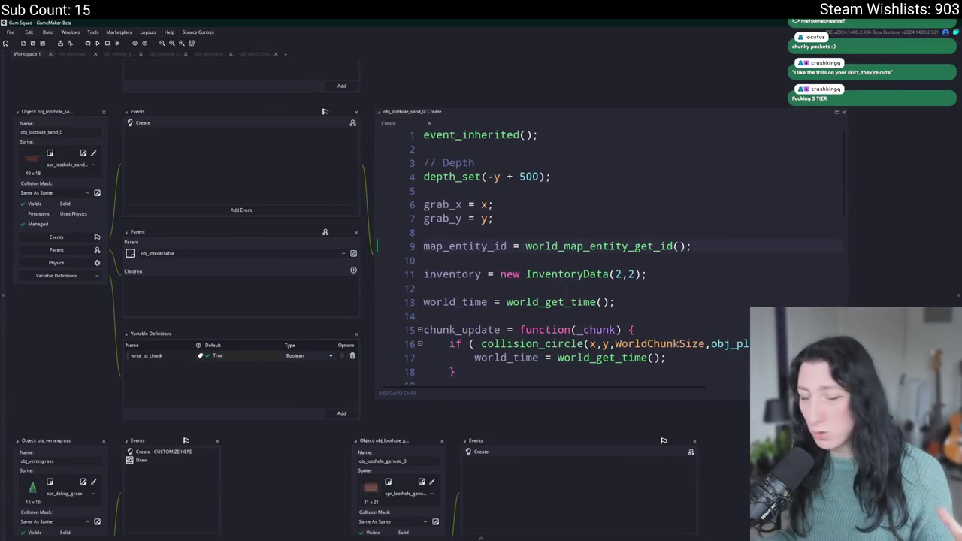
left_click(729, 274)
left_click(728, 245)
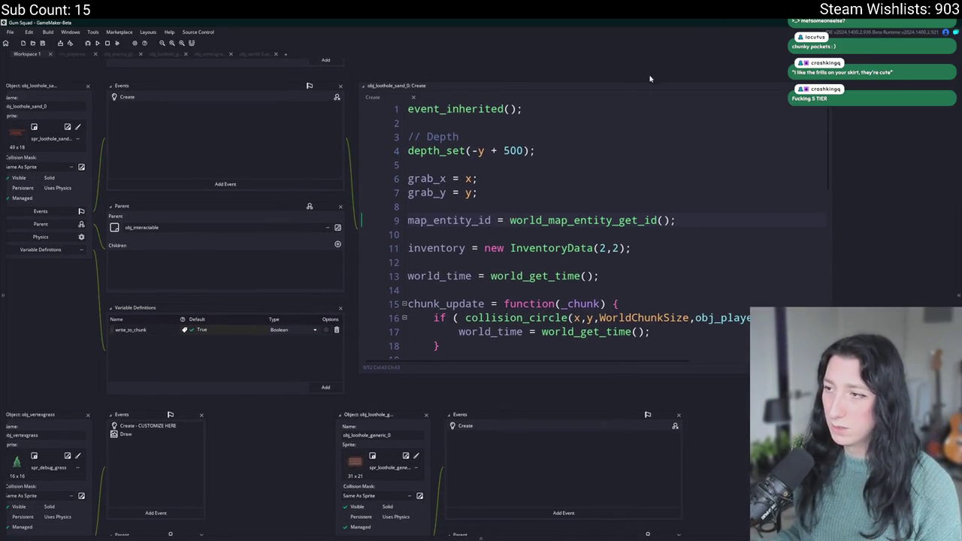
double_click(432, 220)
left_click(721, 194)
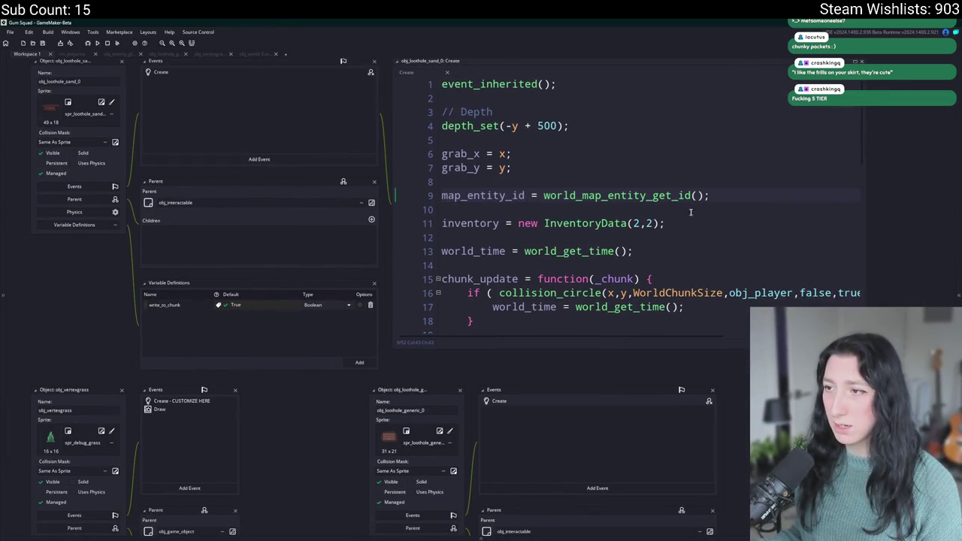
key("shift+Home")
key("ctrl+c")
Open obj_loothole_generic_0's Create code with the Ctrl+T asset search
key("ctrl+t")
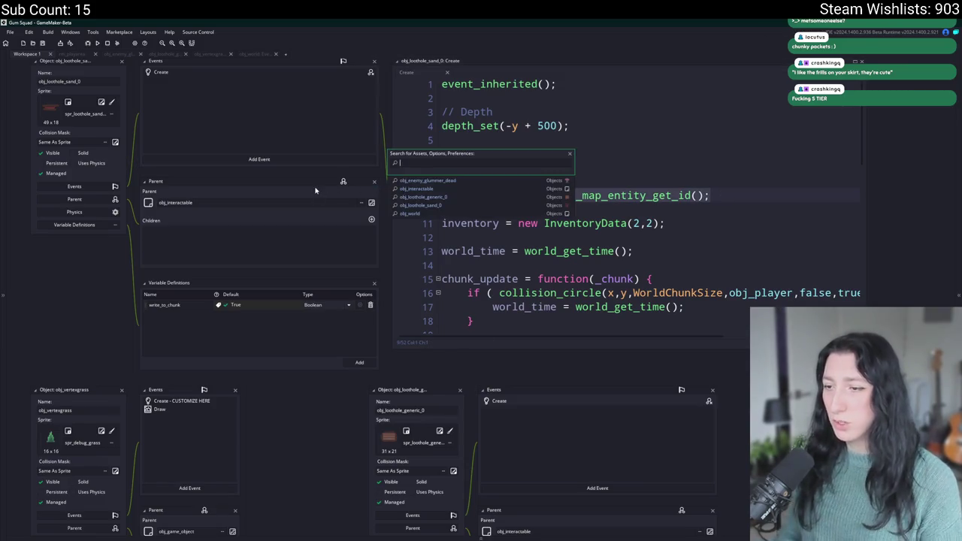
key("Return")
scroll(560, 376, "up", 3)
scroll(160, 57, "down", 3)
scroll(135, 52, "up", 3)
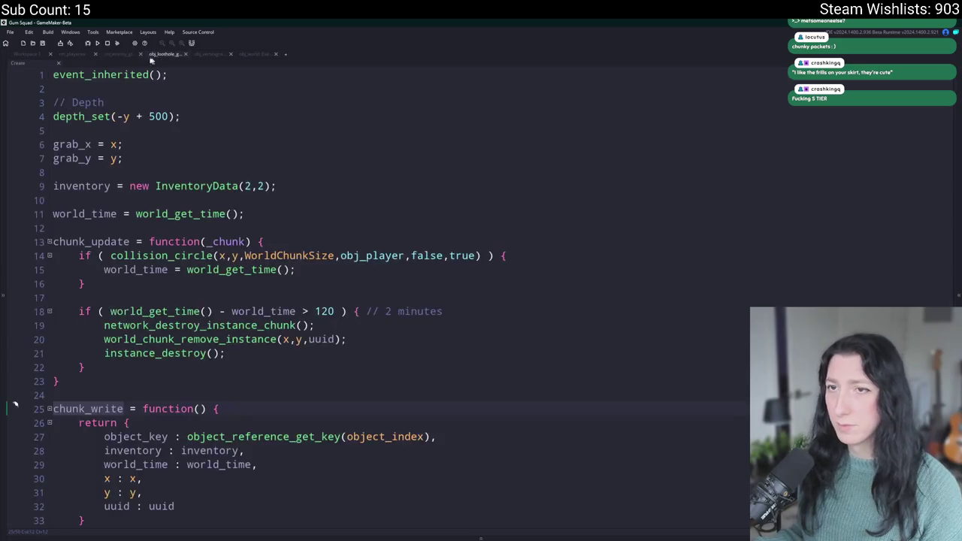
Paste the map_entity_id assignment below the grab_y line in obj_loothole_generic_0's Create code
left_click(25, 52)
left_click(169, 54)
left_click(188, 159)
key("Return")
key("Return")
key("ctrl+v")
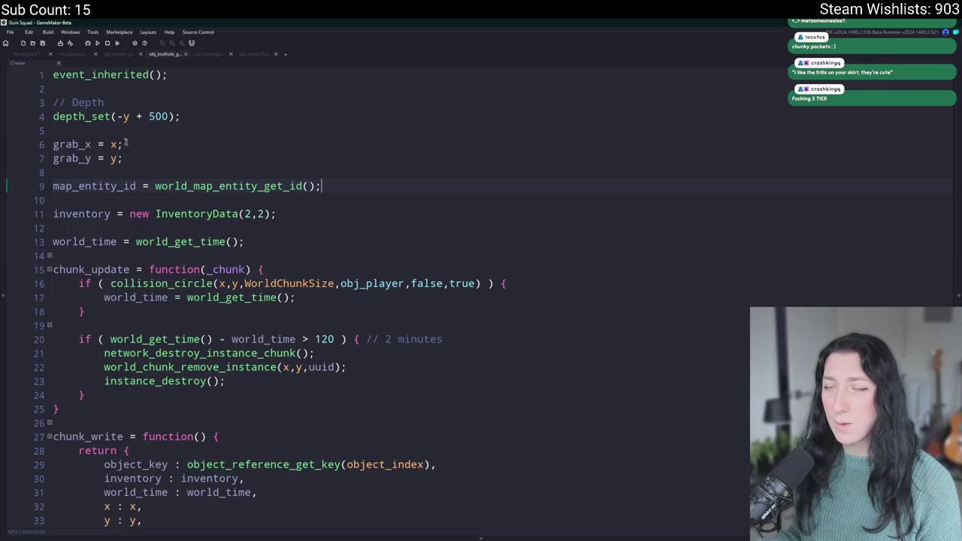
Search the project for chunk_write uses and review its inventory and uuid fields
left_click(31, 57)
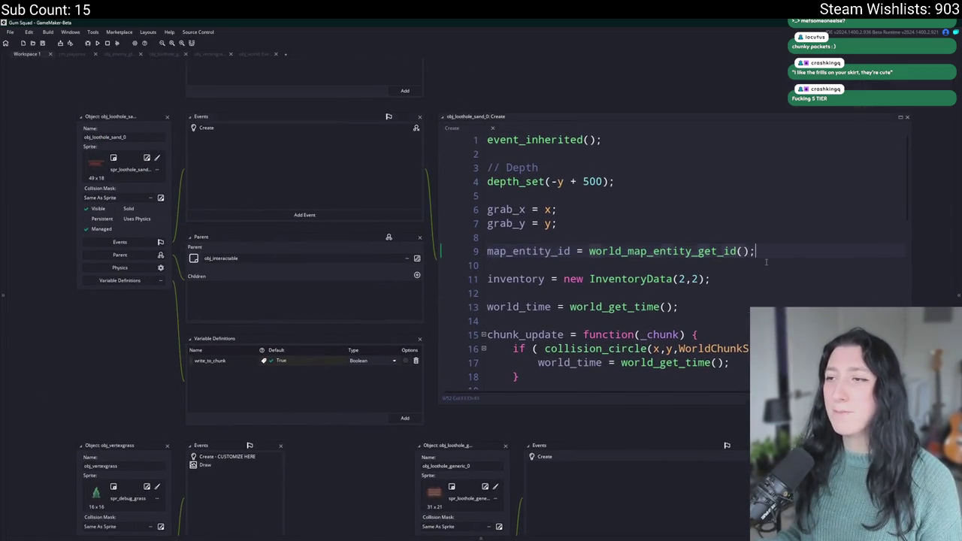
scroll(672, 271, "down", 7)
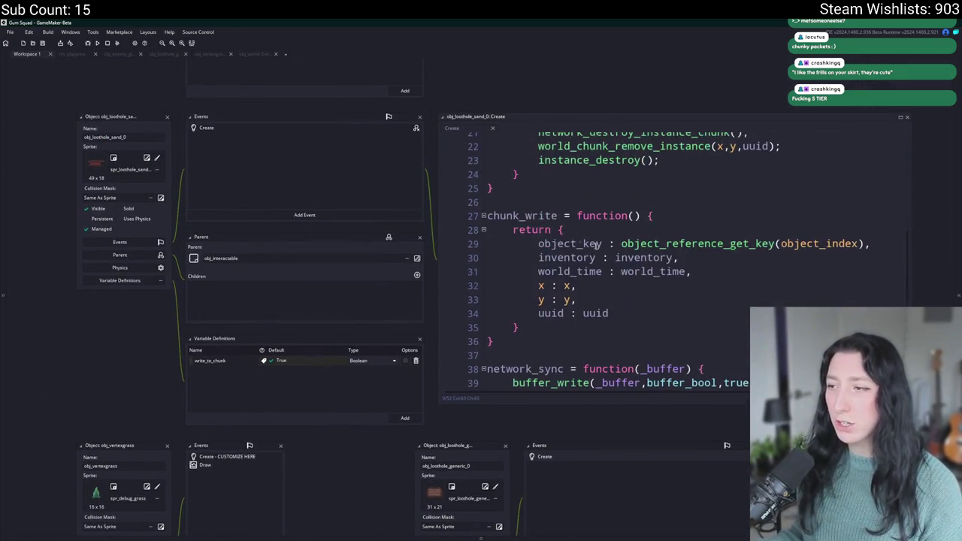
left_click(537, 215)
key("ctrl+shift+f")
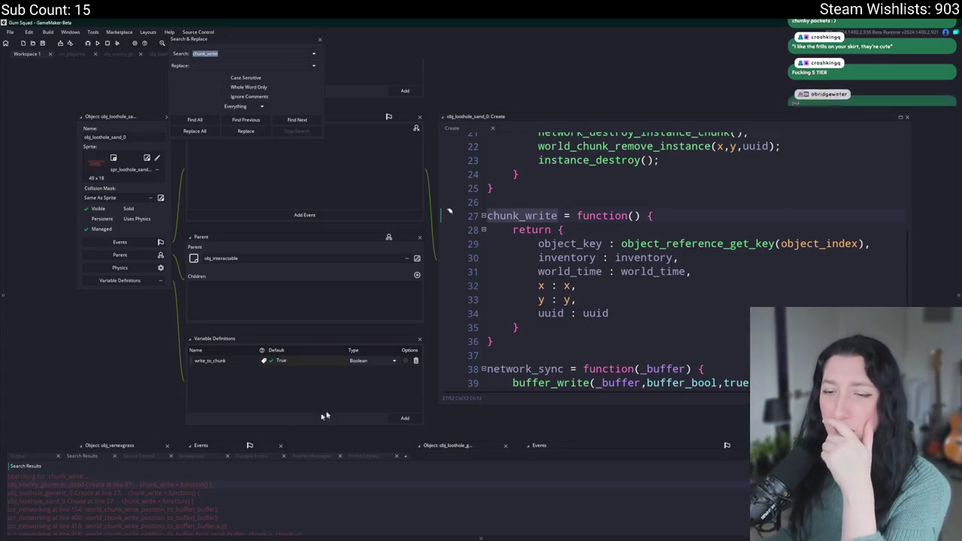
left_click(321, 39)
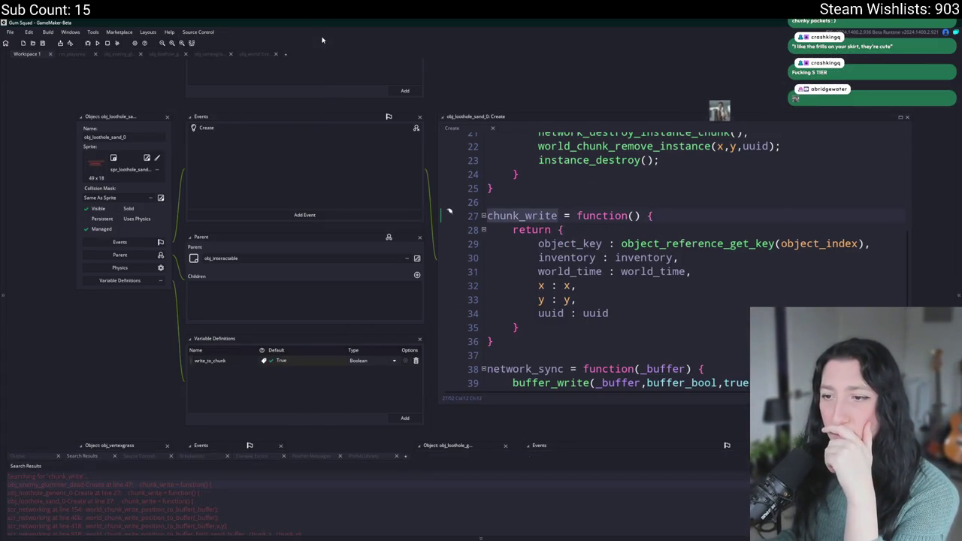
left_click(593, 257)
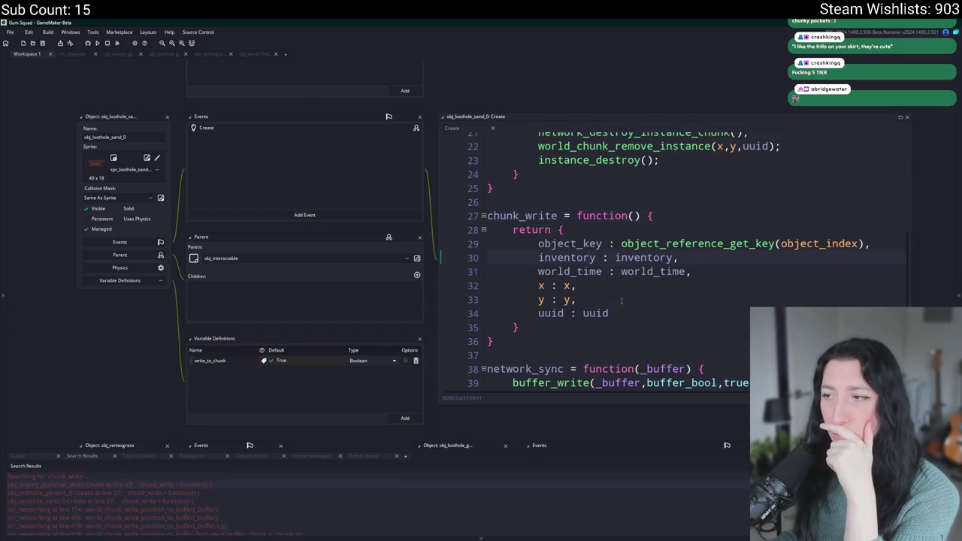
left_click(621, 311)
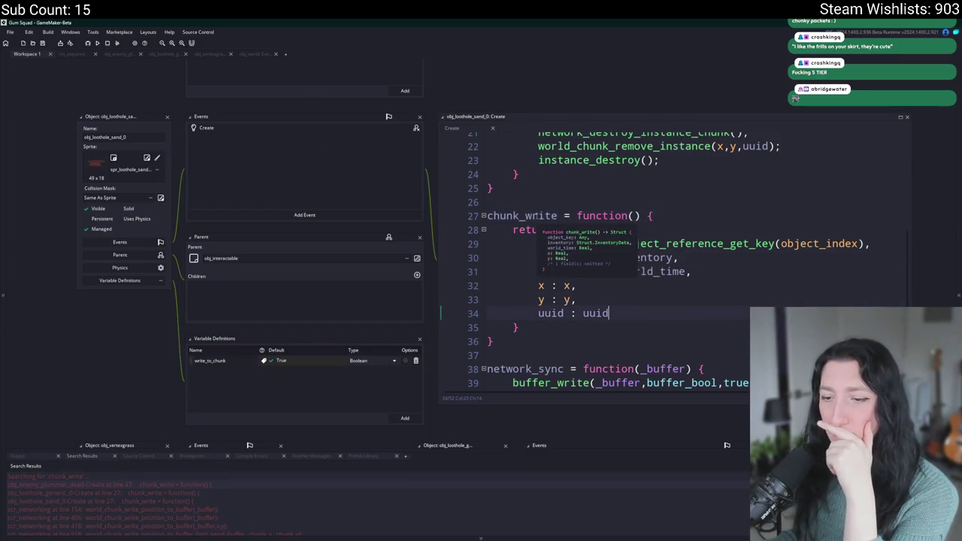
scroll(173, 511, "down", 2)
left_click_drag(233, 307, 212, 304)
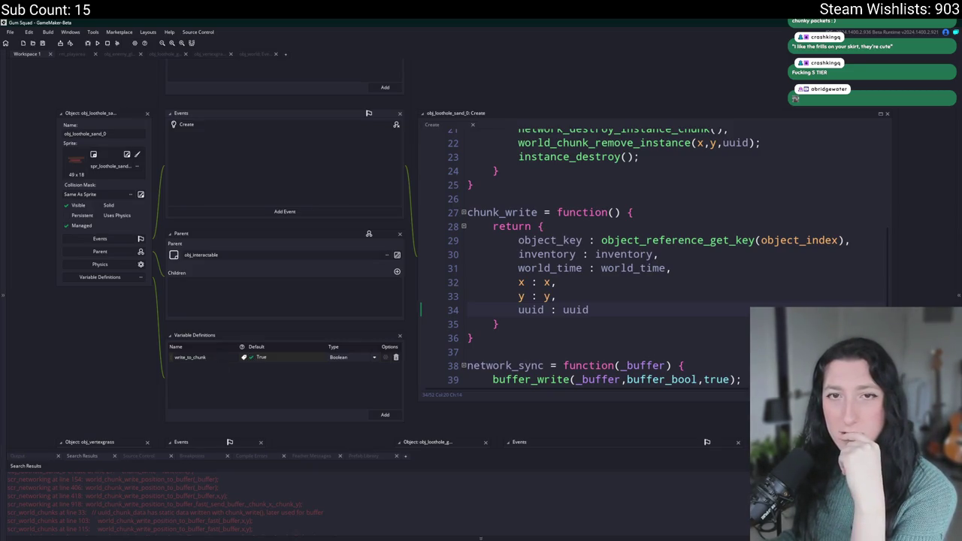
Add a show_message("TEST"); line inside chunk_write and playtest by creating a lobby
left_click(669, 212)
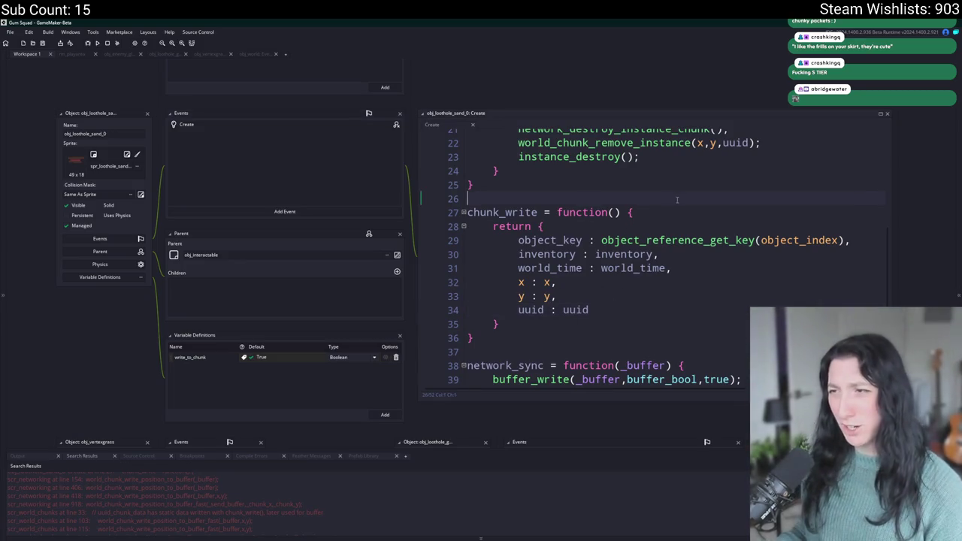
key("Return")
type("show")
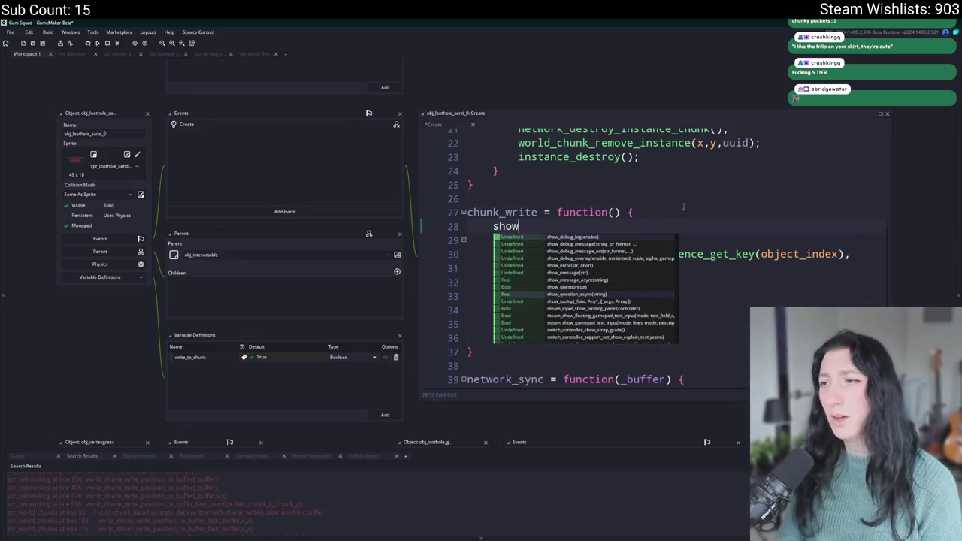
type("_mesjsage(\"k")
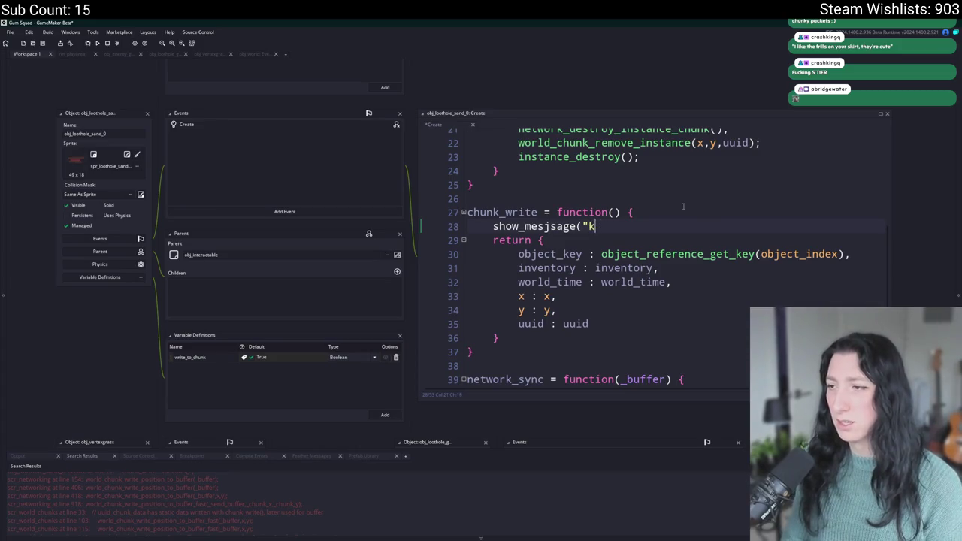
key("BackSpace")
key("BackSpace")
key("BackSpace")
key("Return")
type("(\"TEST\")")
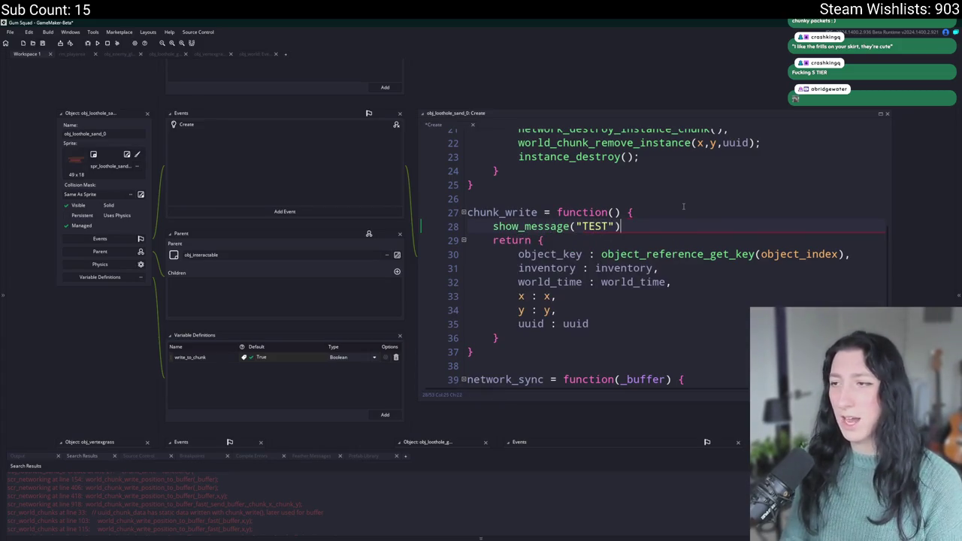
type(";")
key("F5")
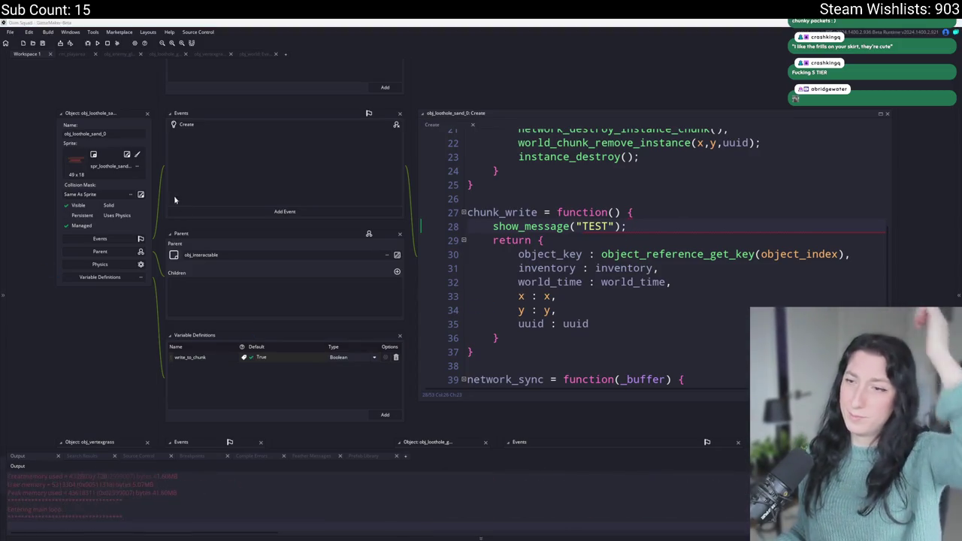
left_click(492, 266)
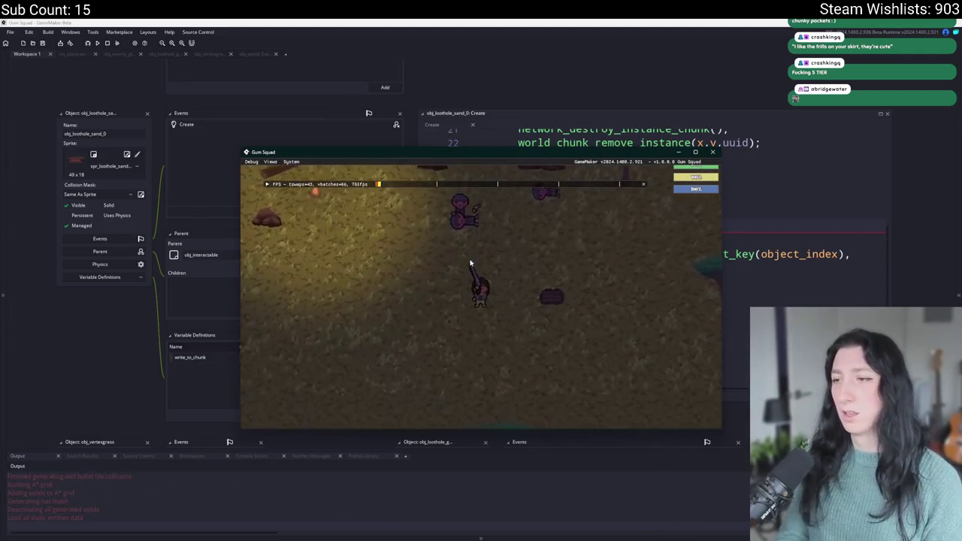
left_click(712, 152)
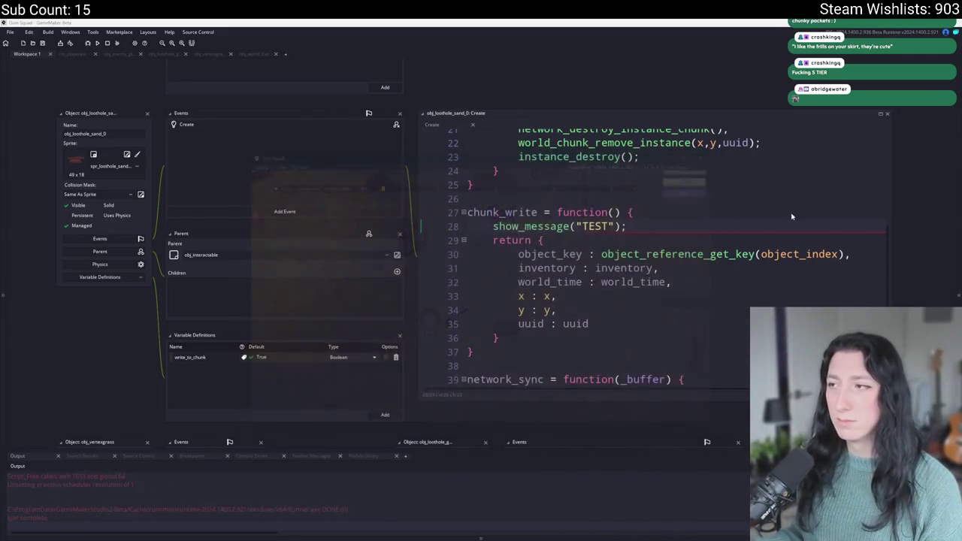
Remove the TEST line and search the project for chunk_write
key("ctrl+z")
double_click(502, 212)
key("ctrl+shift+f")
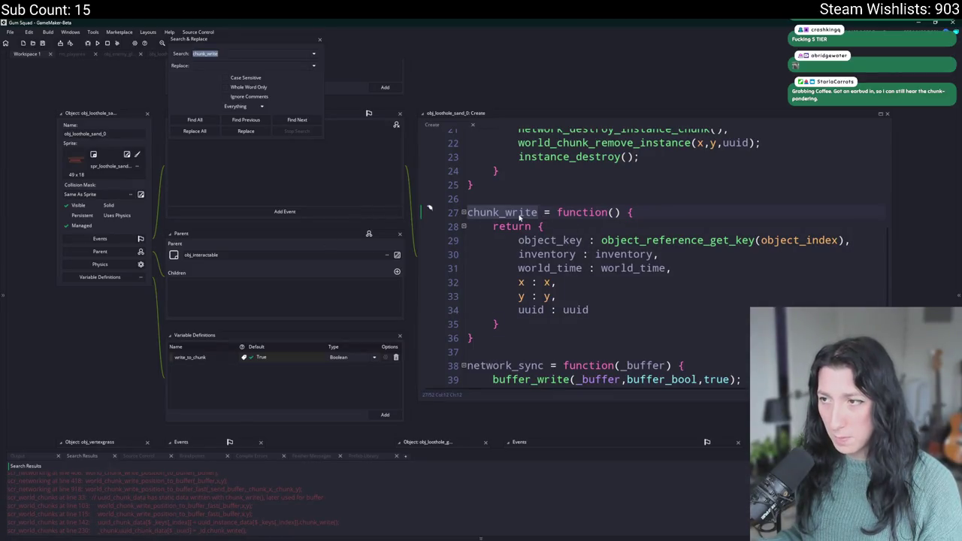
Search for chunk_write() calls and jump to the one in scr_world_chunks
left_click(243, 55)
key("BackSpace")
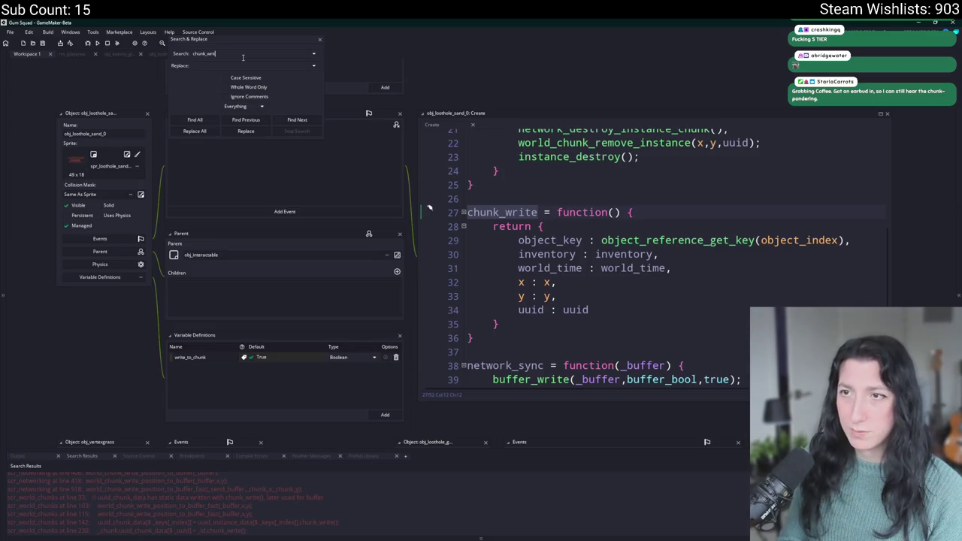
type("e()")
key("Return")
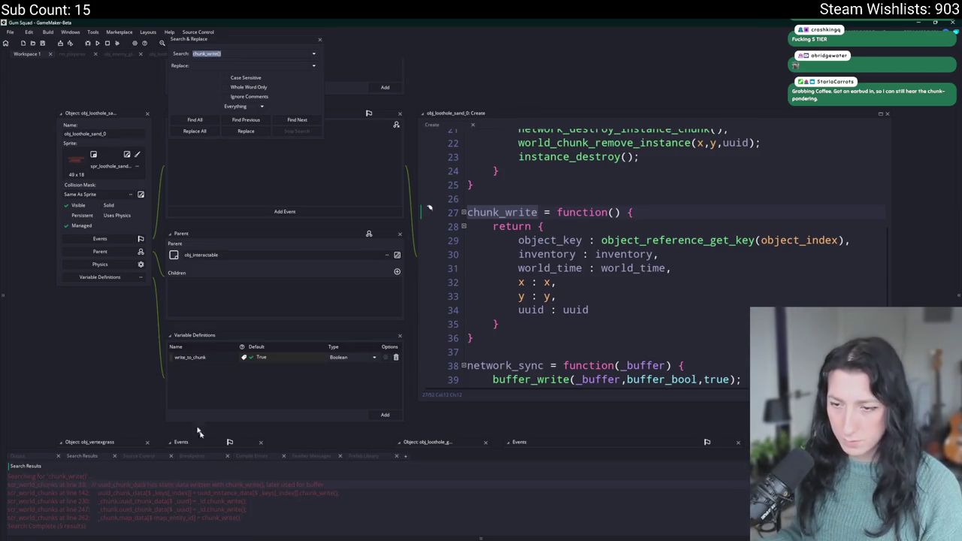
double_click(253, 509)
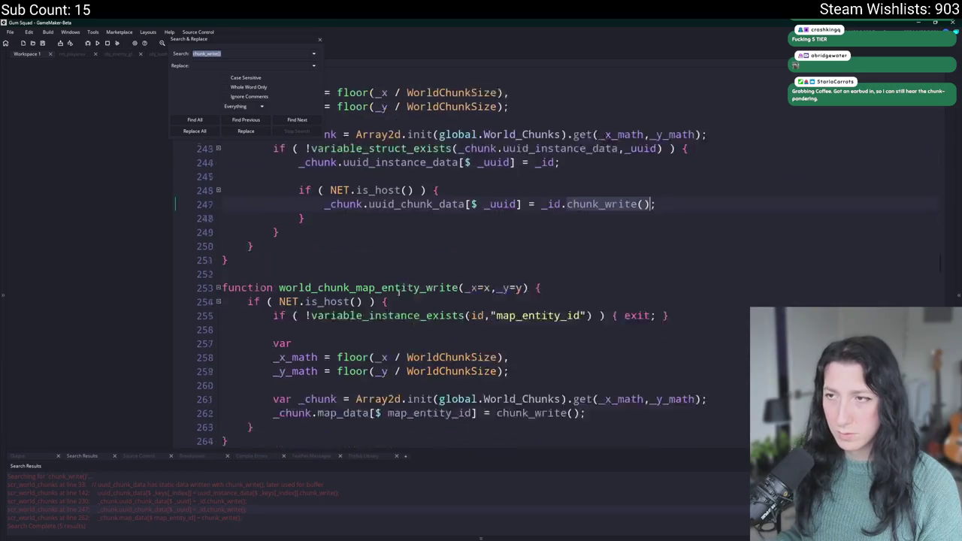
left_click(319, 38)
scroll(342, 203, "down", 1)
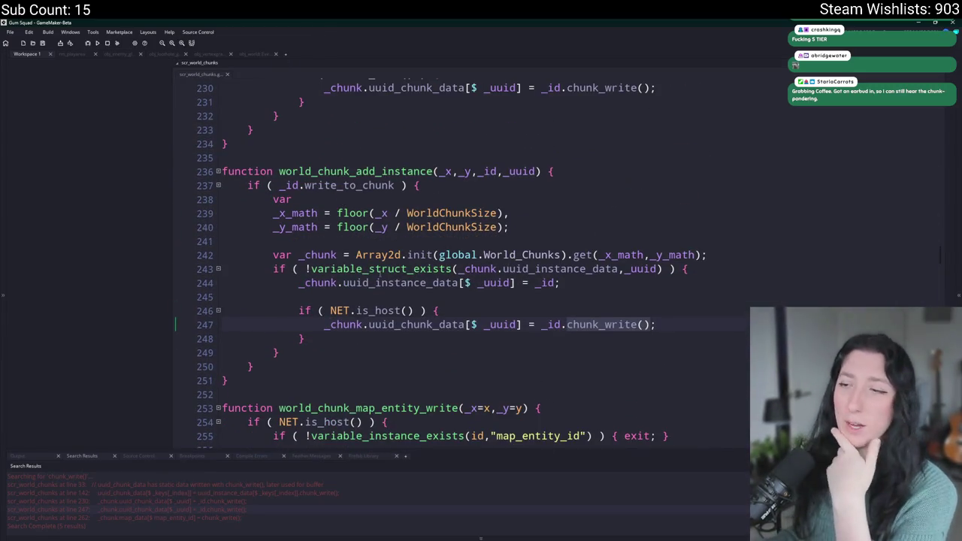
scroll(391, 240, "down", 5)
scroll(451, 225, "down", 1)
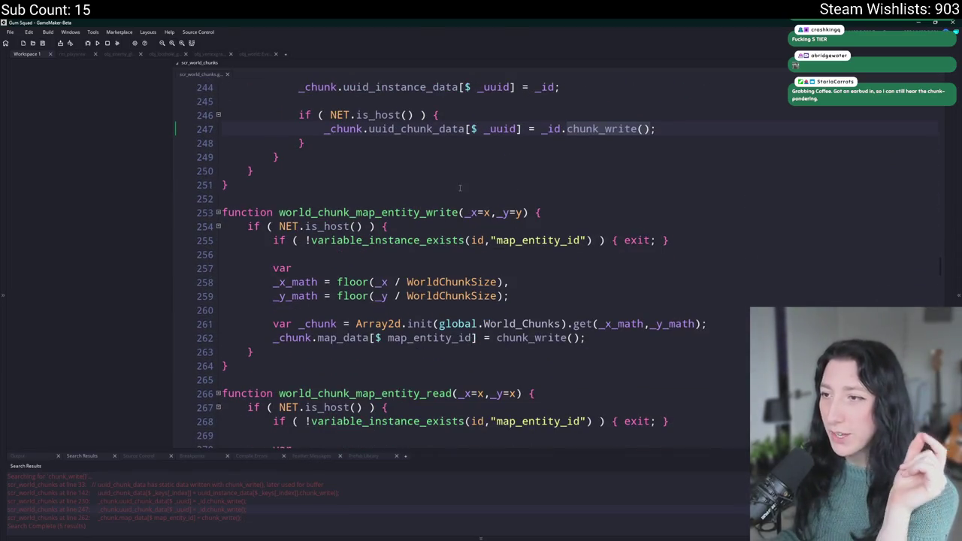
Find world_chunk_map_entity_write's uses and jump to its call on obj_world Step line 56
left_click(461, 213)
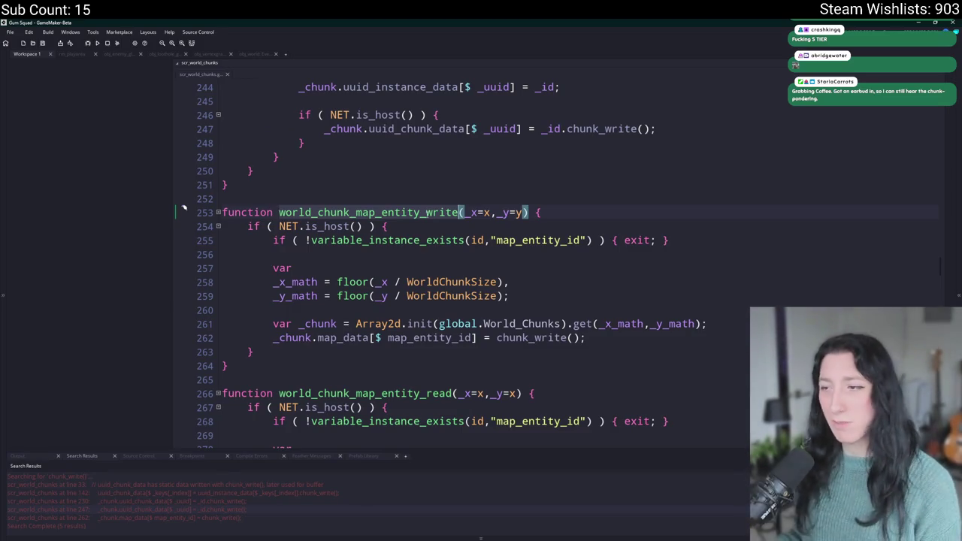
key("ctrl+f")
key("Return")
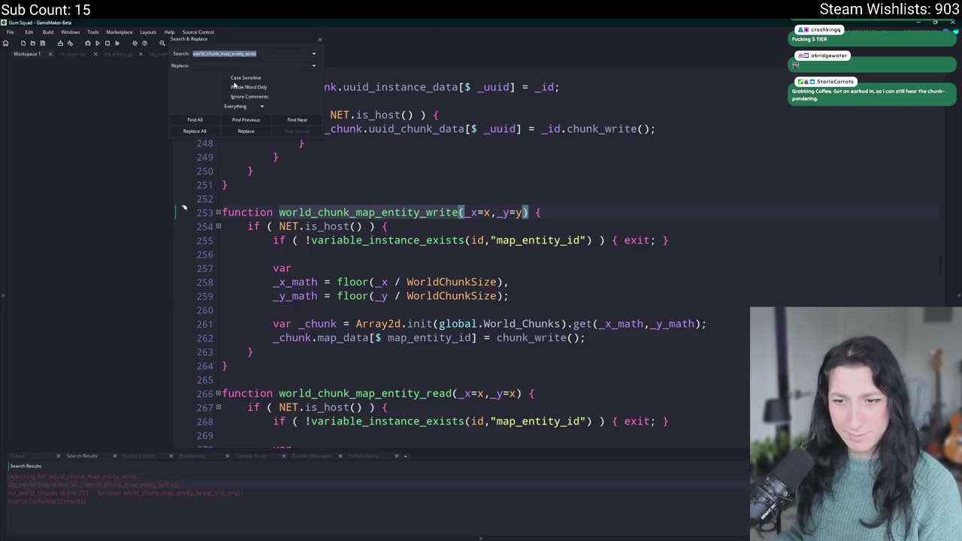
double_click(90, 484)
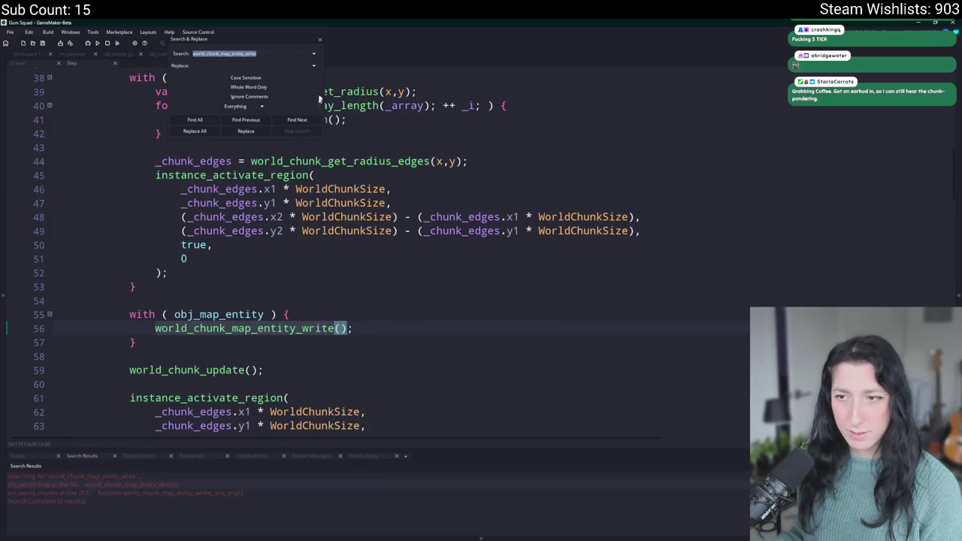
left_click(318, 42)
left_click(376, 328)
scroll(225, 338, "up", 3)
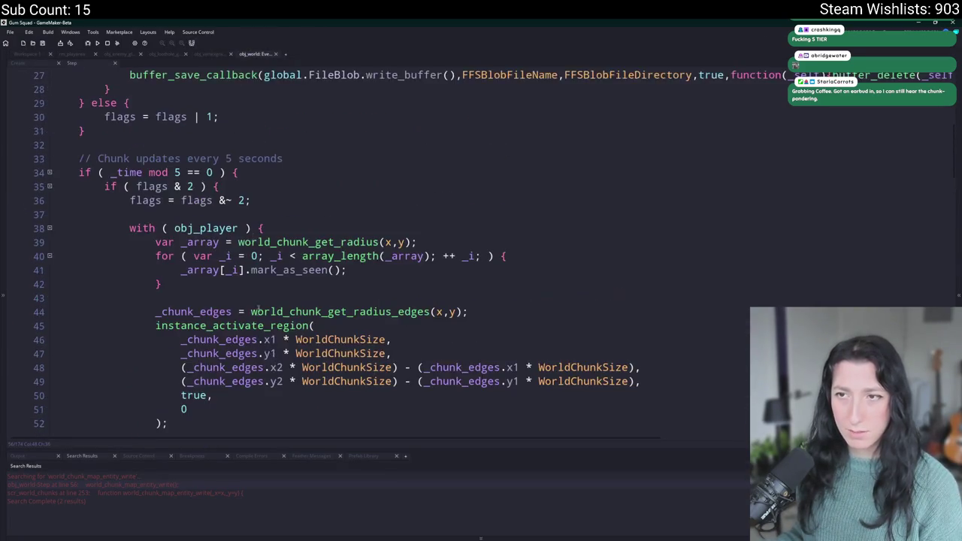
Paste the with (obj_map_entity) write block after the chunk save loop and unindent it two levels
scroll(151, 348, "down", 3)
left_click_drag(151, 328, 129, 301)
key("ctrl+c")
scroll(255, 345, "down", 12)
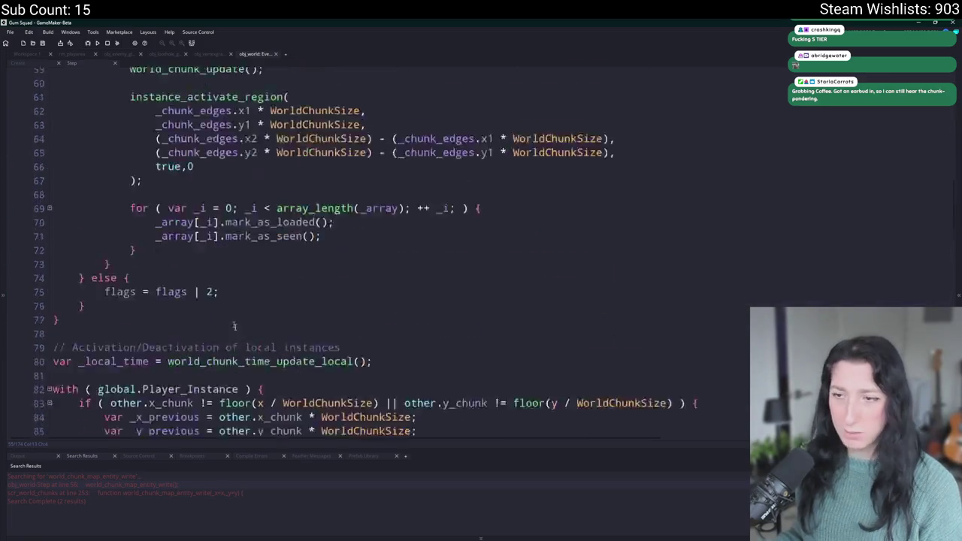
scroll(255, 344, "down", 15)
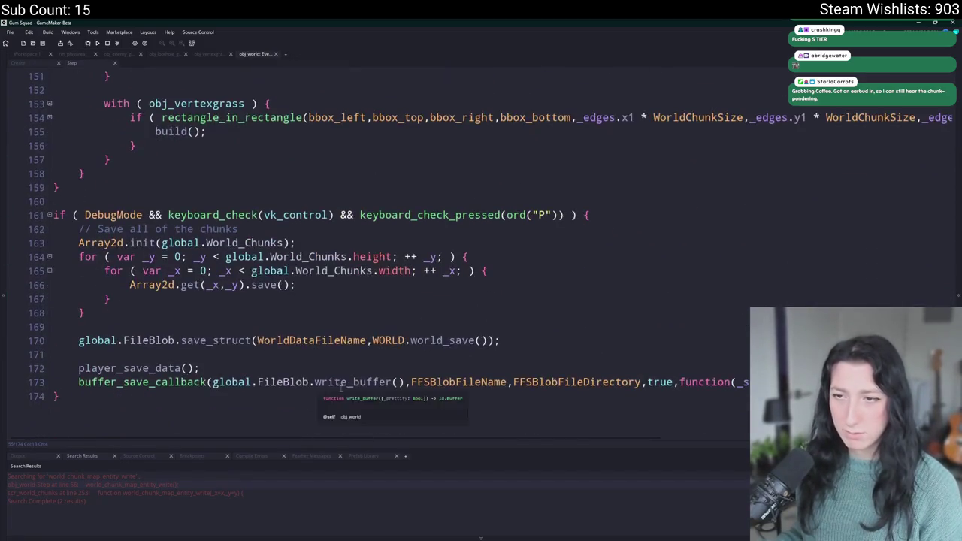
left_click(369, 297)
key("Down")
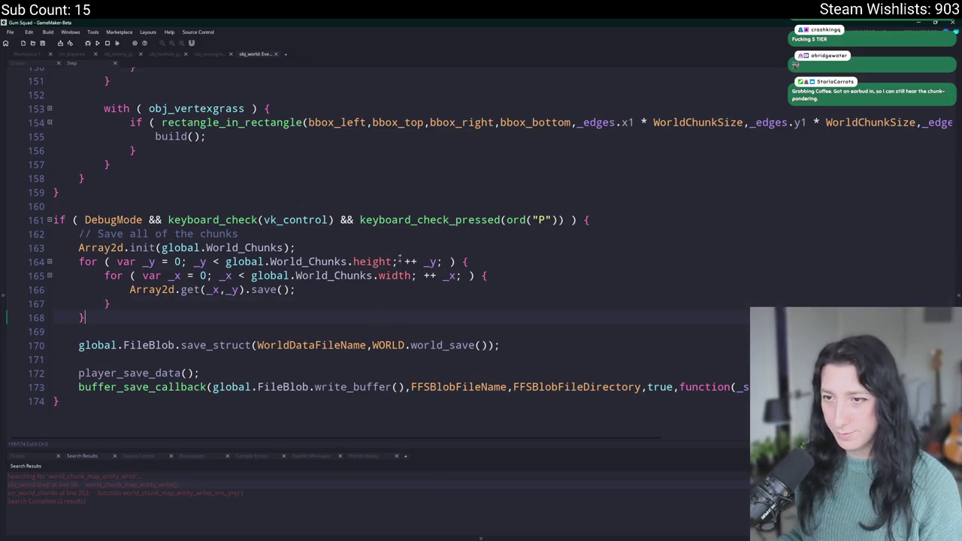
key("Return")
key("Return")
key("ctrl+v")
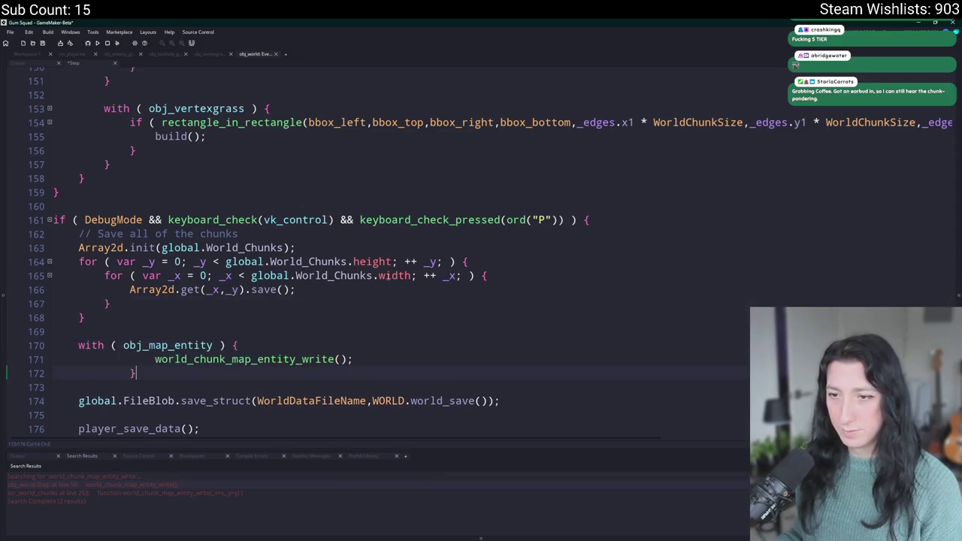
left_click_drag(137, 373, 353, 359)
key("shift+Tab")
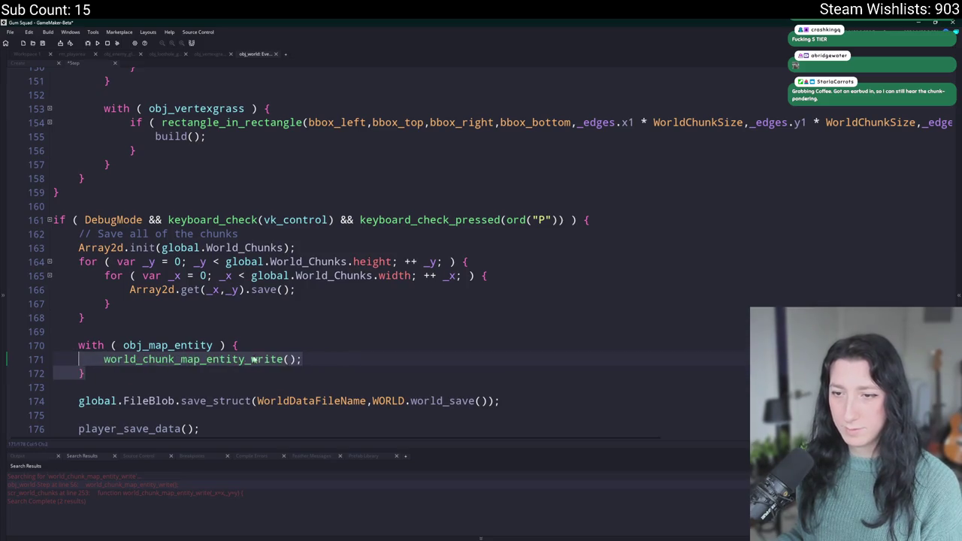
key("shift+Tab")
left_click(325, 363)
Start a new 'var _' line above the pasted with block
left_click(340, 336)
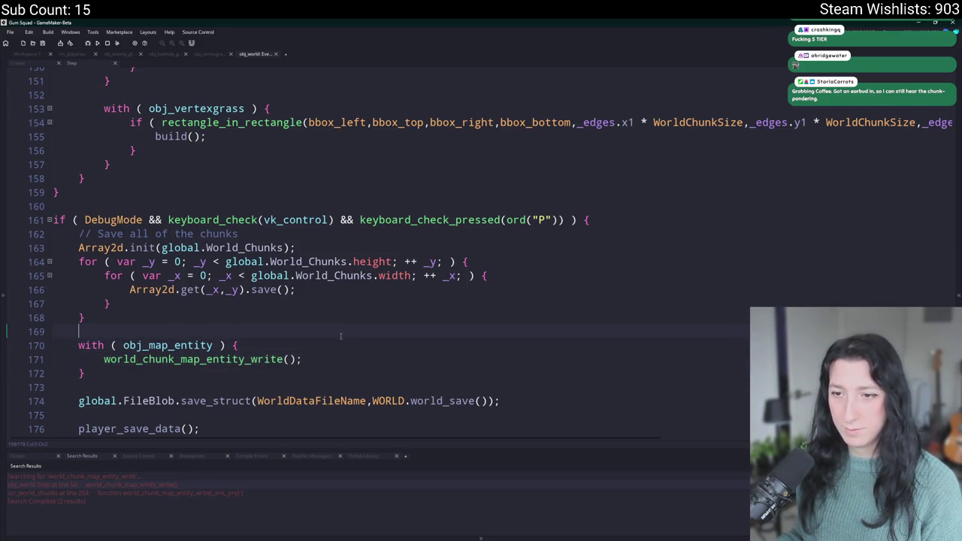
key("Return")
type("instances")
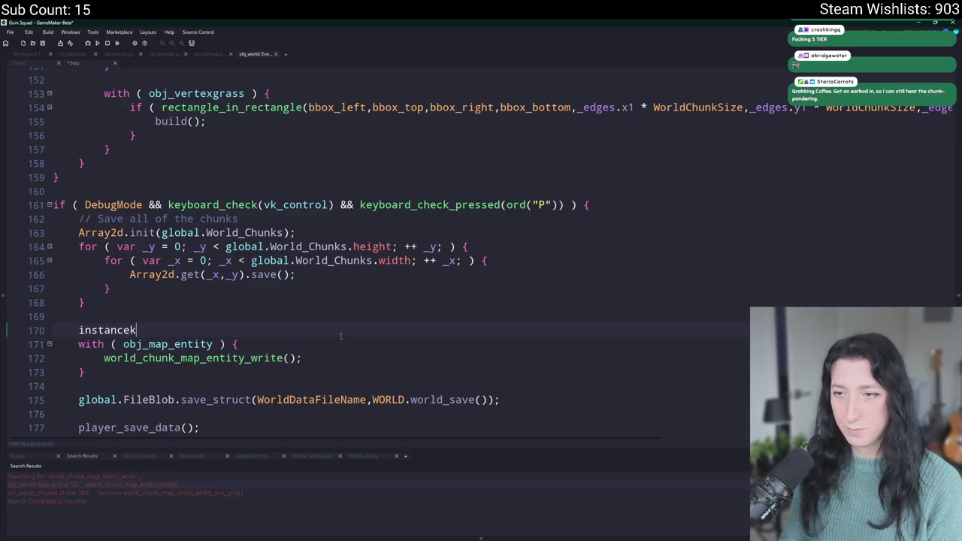
key("ctrl+BackSpace")
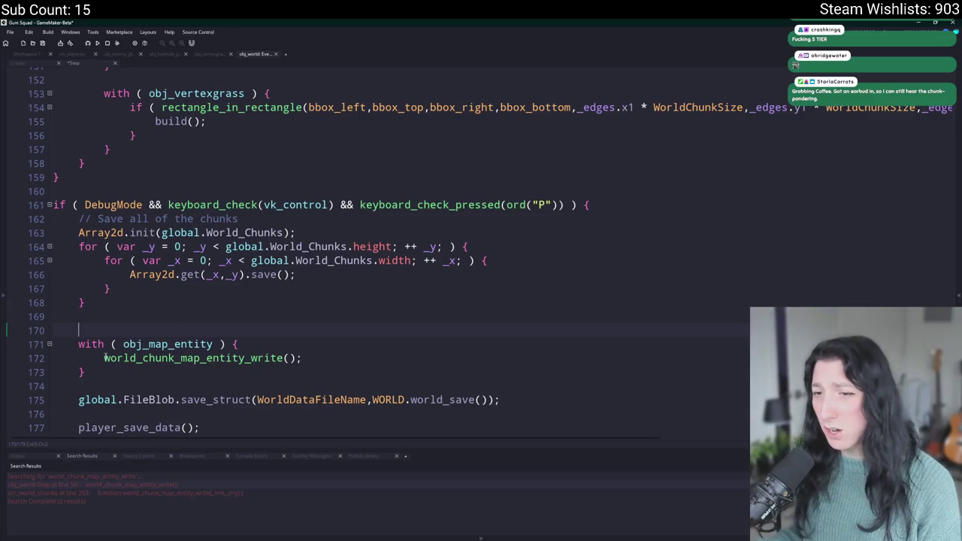
type("var _")
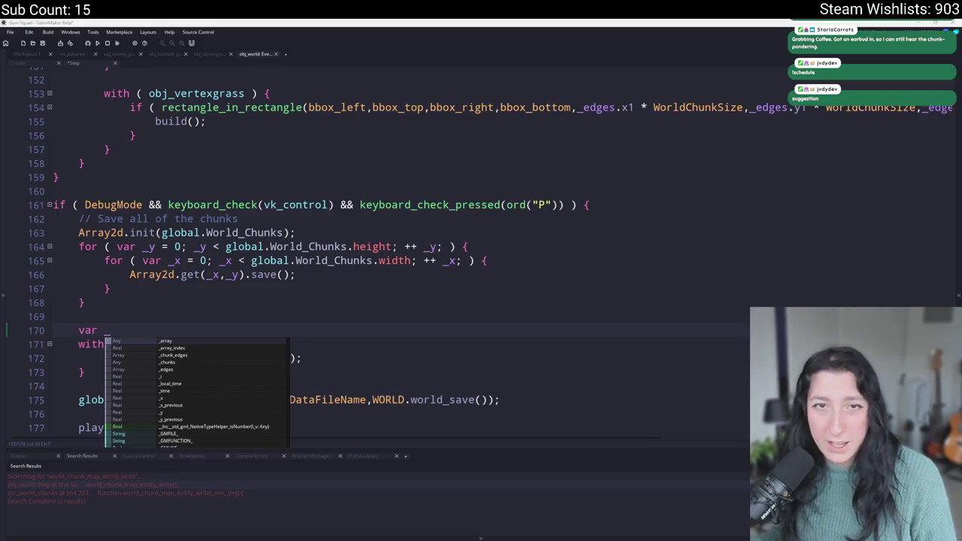
left_click(85, 303)
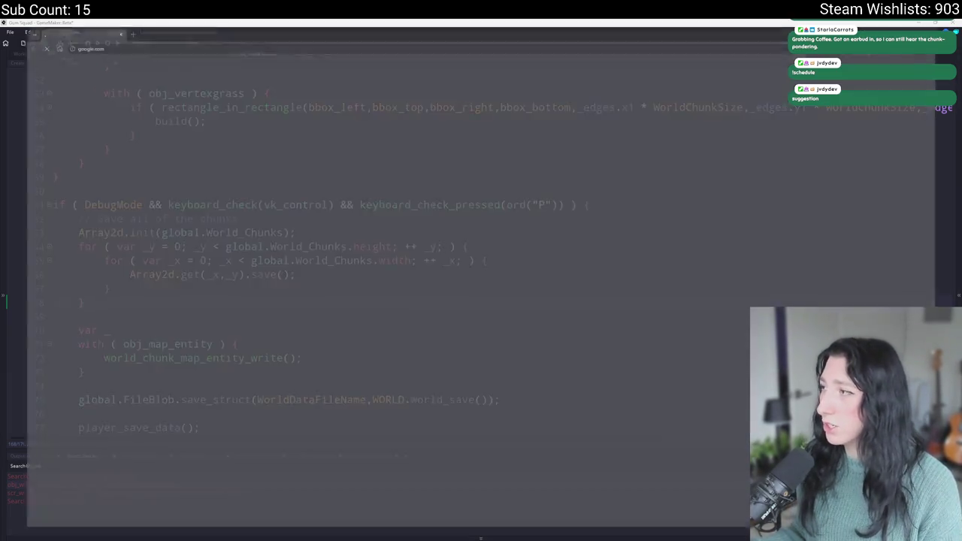
left_click(356, 40)
Start a new Streamlabs custom command named !schedule
type("streamlabs")
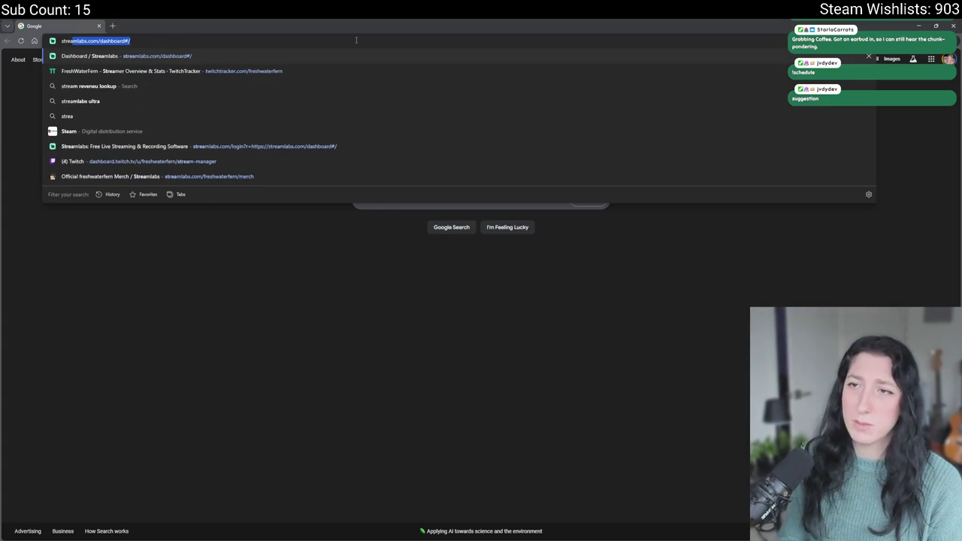
key("alt+Tab")
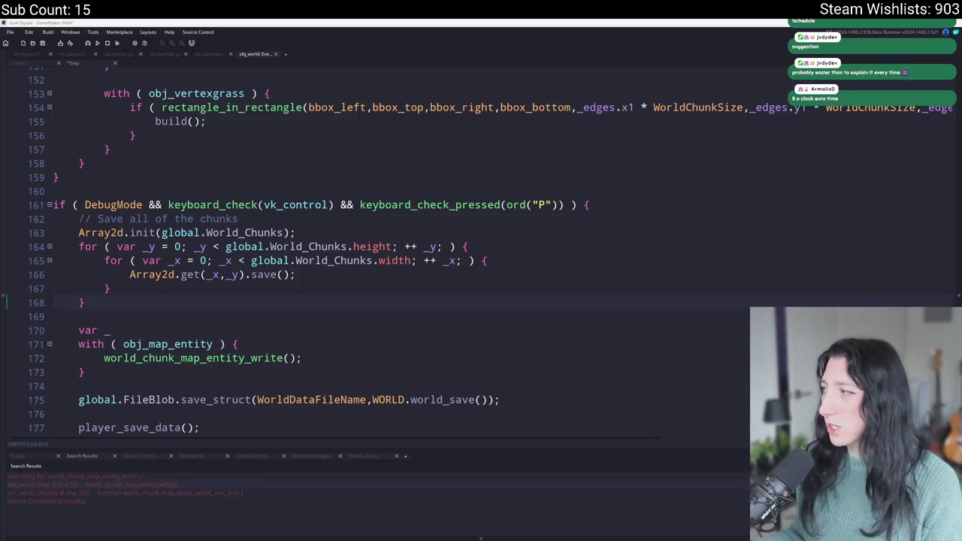
key("alt+Tab")
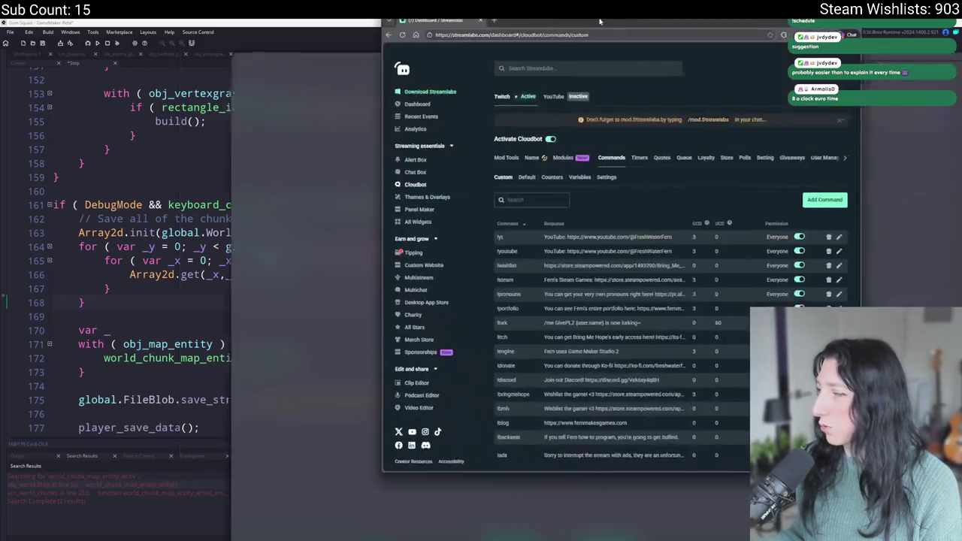
left_click(755, 209)
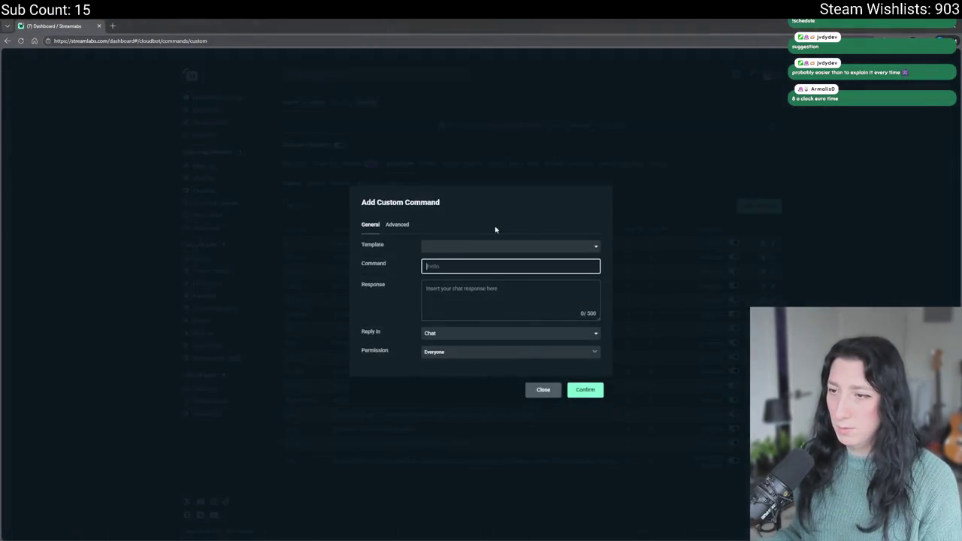
type("!schedule")
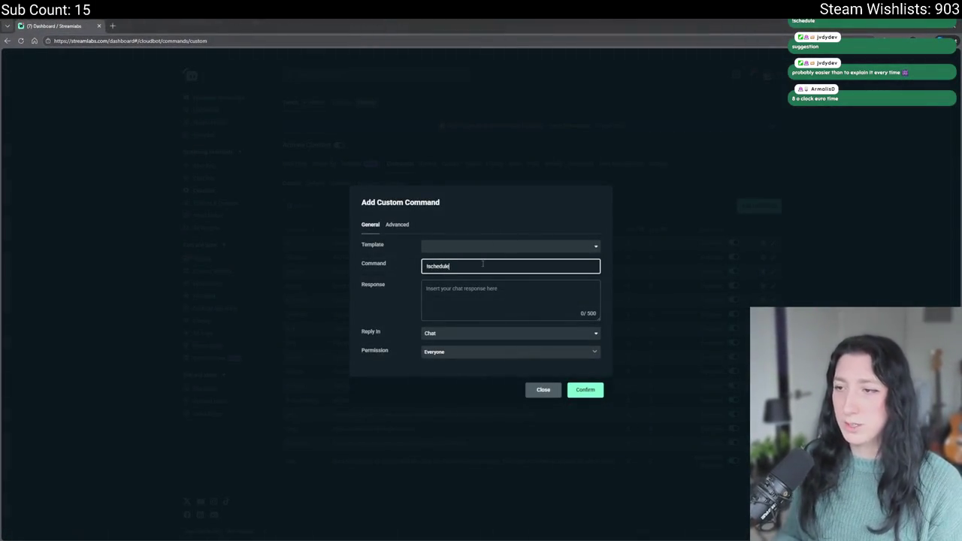
Load the channel's Twitch schedule page in a new tab to get its link
left_click(113, 26)
type("twitch.t")
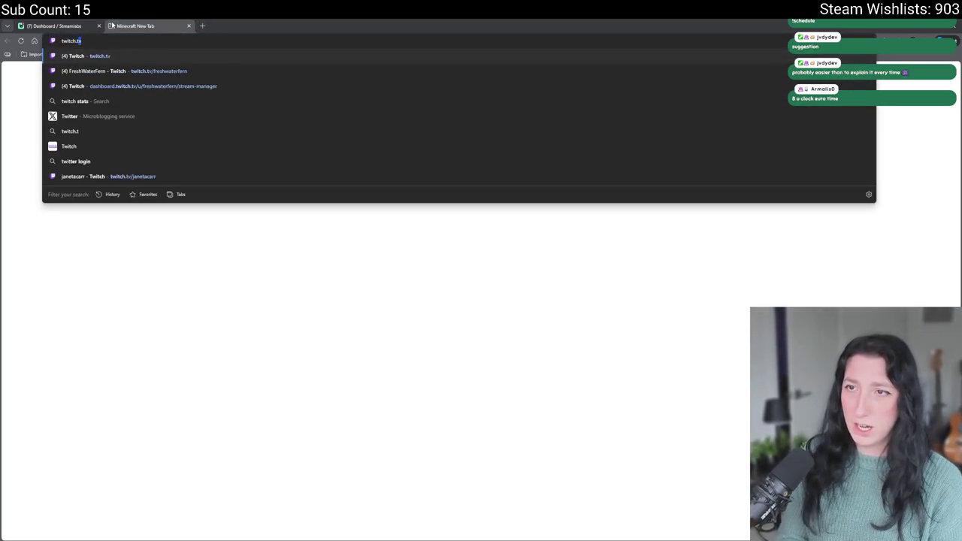
type("v/freshwaterfern/sch")
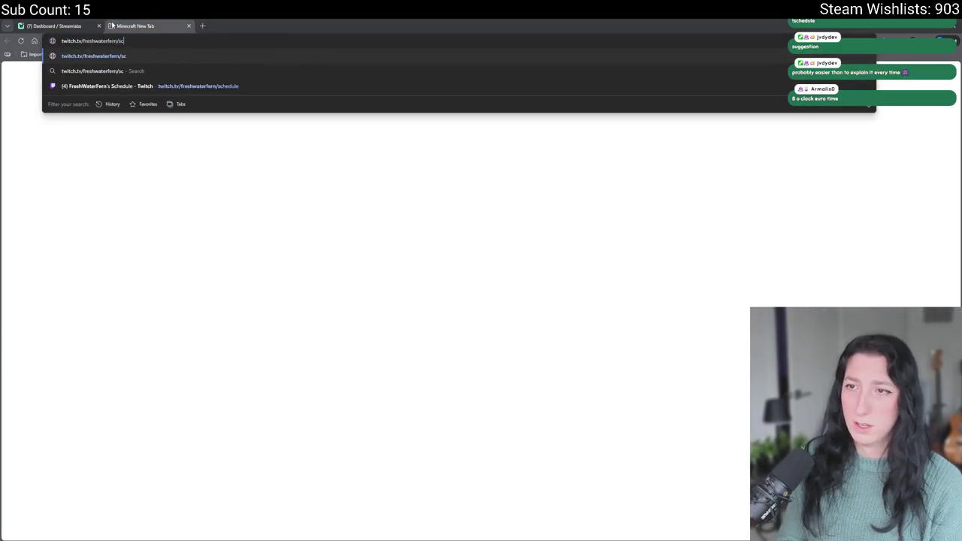
key("Return")
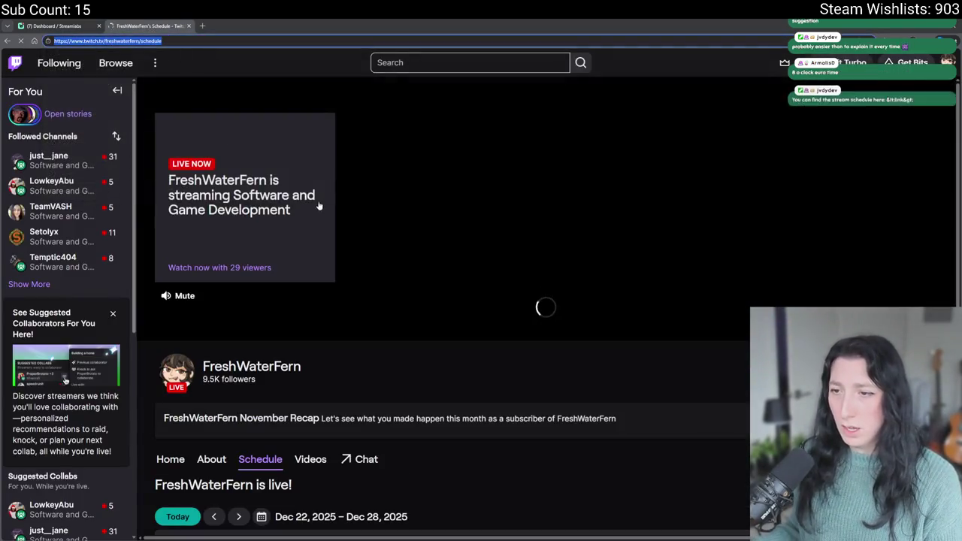
key("ctrl+w")
Paste the schedule link as the response and save the !schedule command
left_click(458, 287)
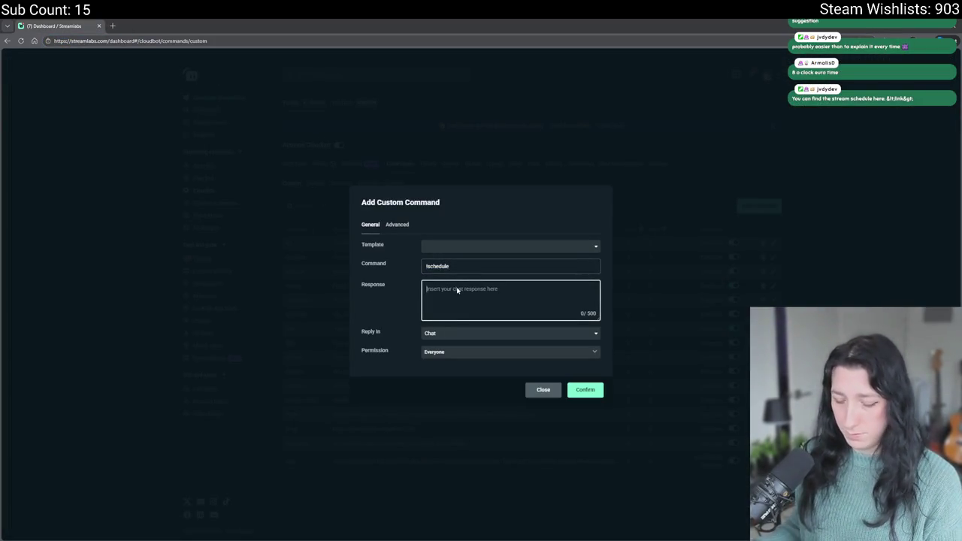
type("https://www.twitch.tv/freshwaterfern/schedule")
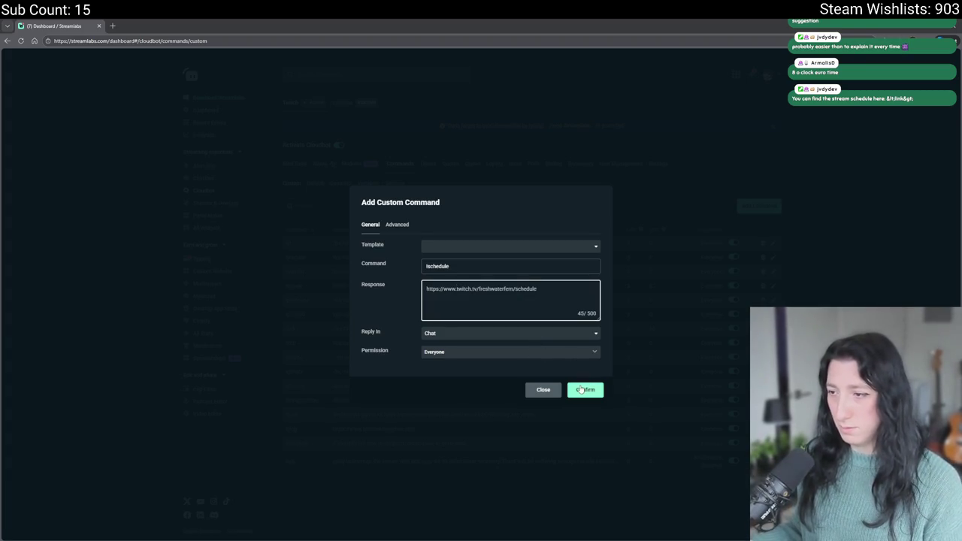
left_click(580, 389)
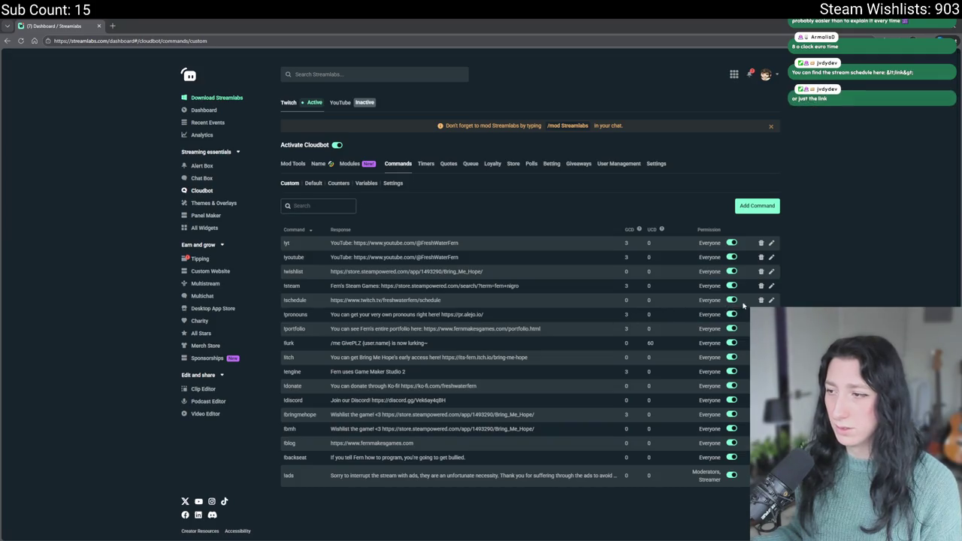
key("alt+Tab")
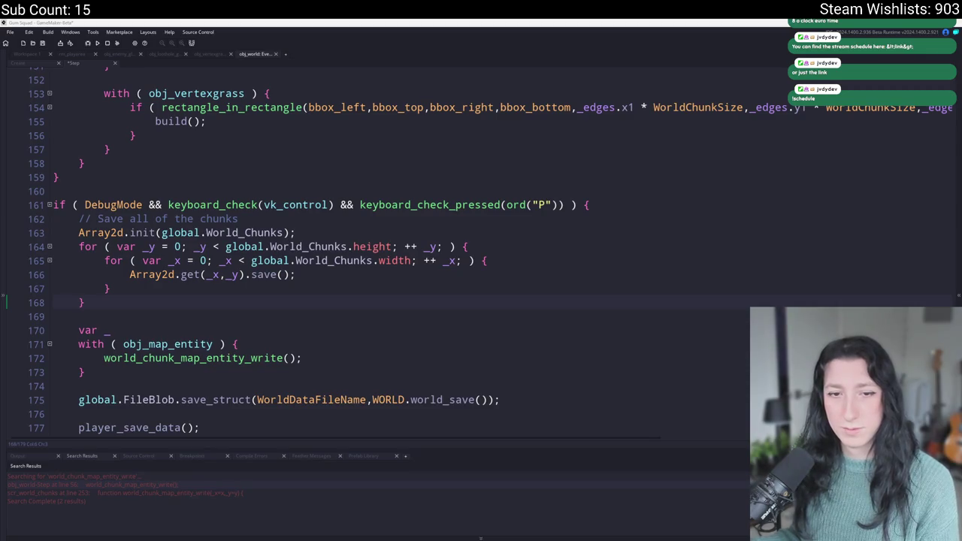
Write a trial variable line using instance_number(obj_map_entity) in the debug save block
mouse_move(462, 208)
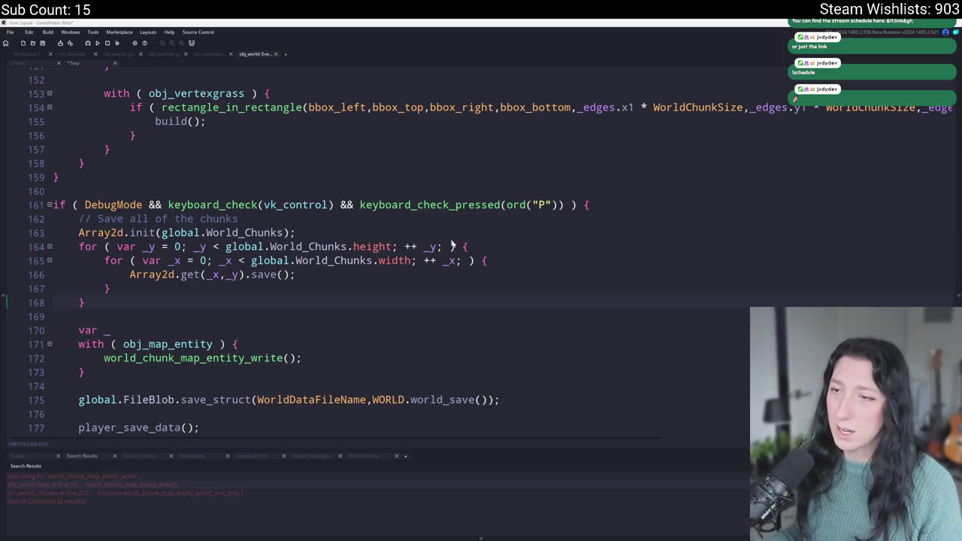
left_click(510, 278)
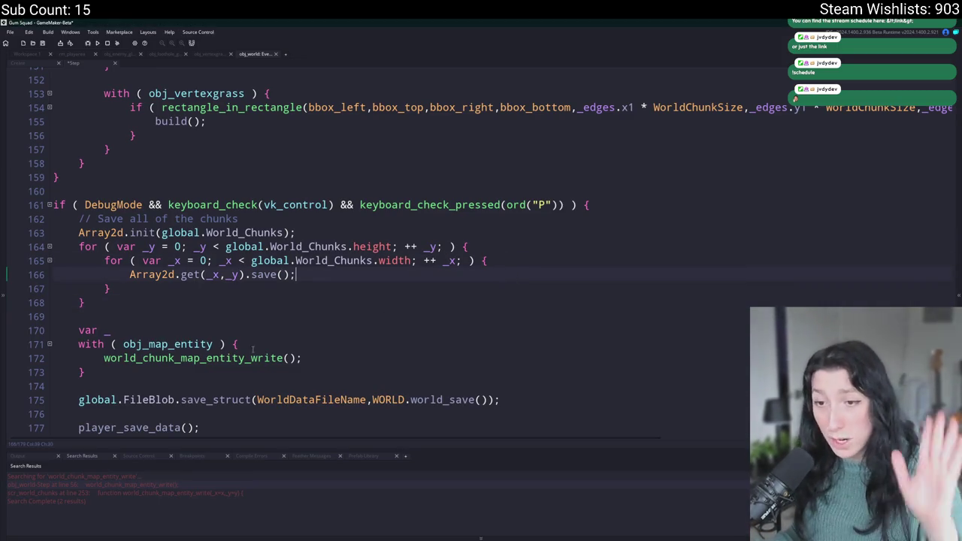
left_click(227, 320)
left_click(229, 329)
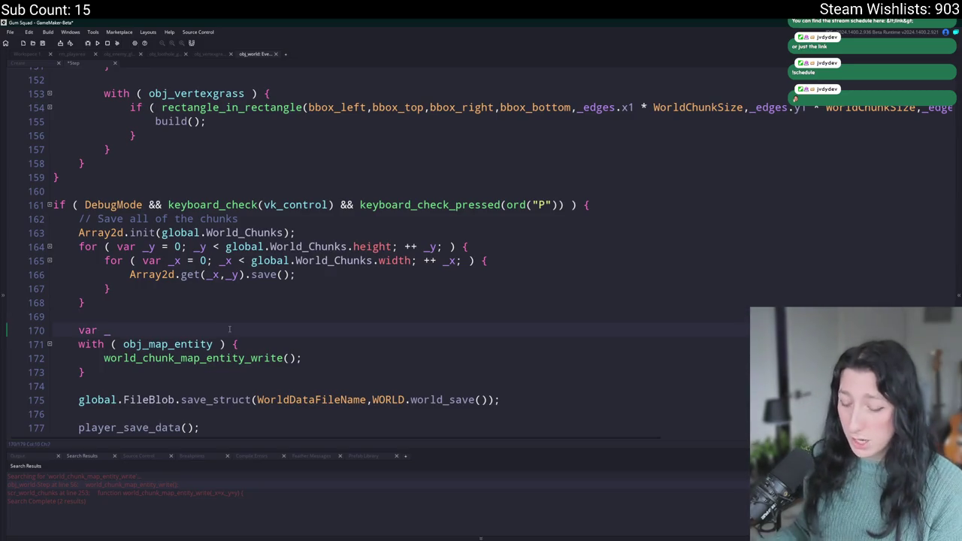
type("inst_list")
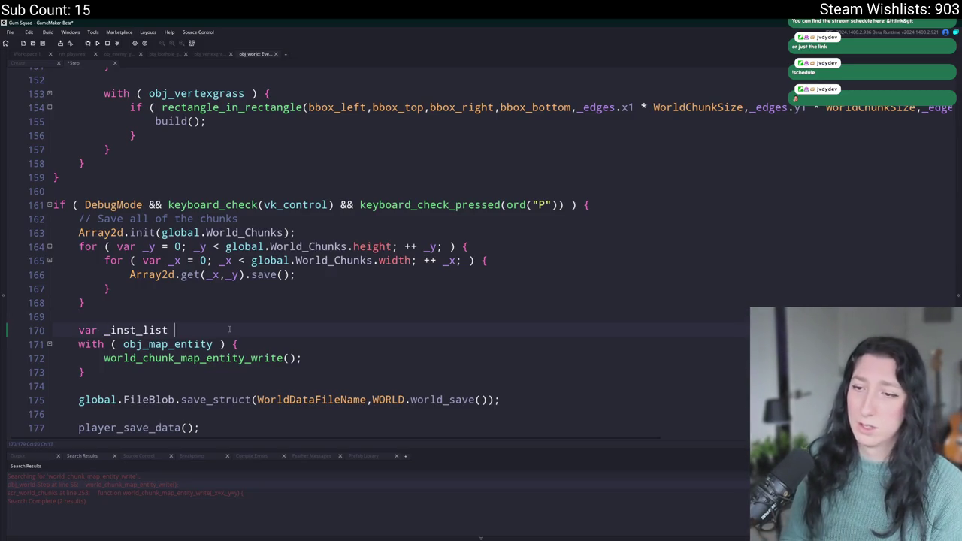
type(" = [")
key("BackSpace")
key("BackSpace")
key("BackSpace")
type("array =")
key("BackSpace")
key("BackSpace")
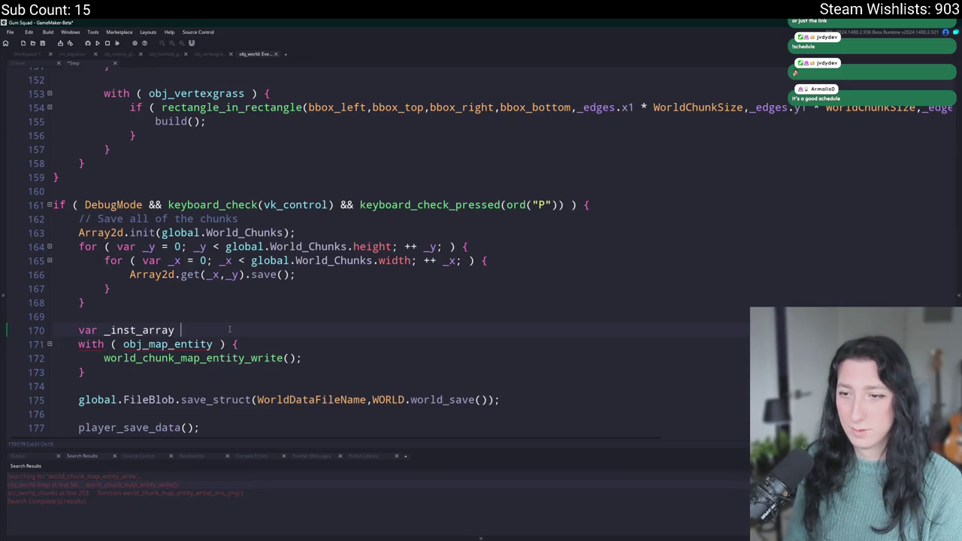
type("= iek")
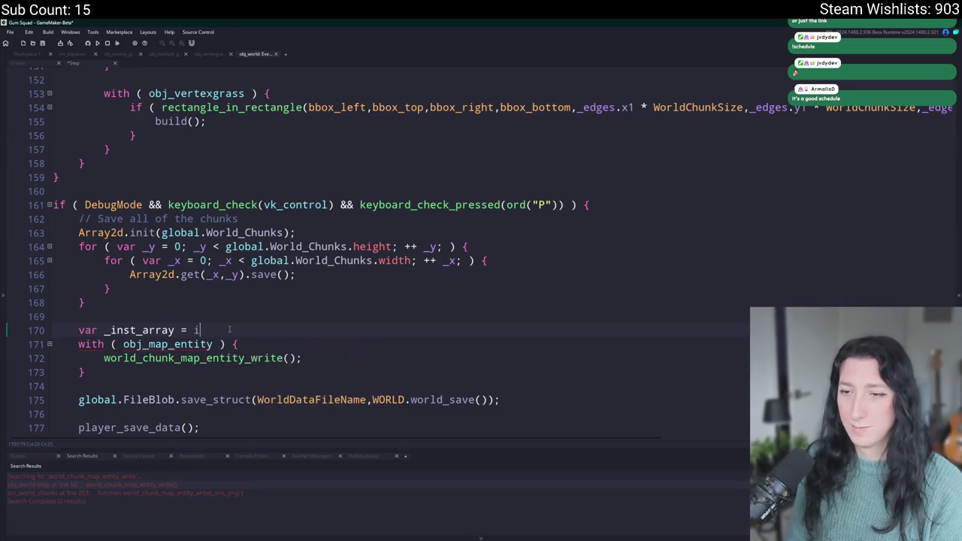
key("BackSpace")
key("BackSpace")
key("BackSpace")
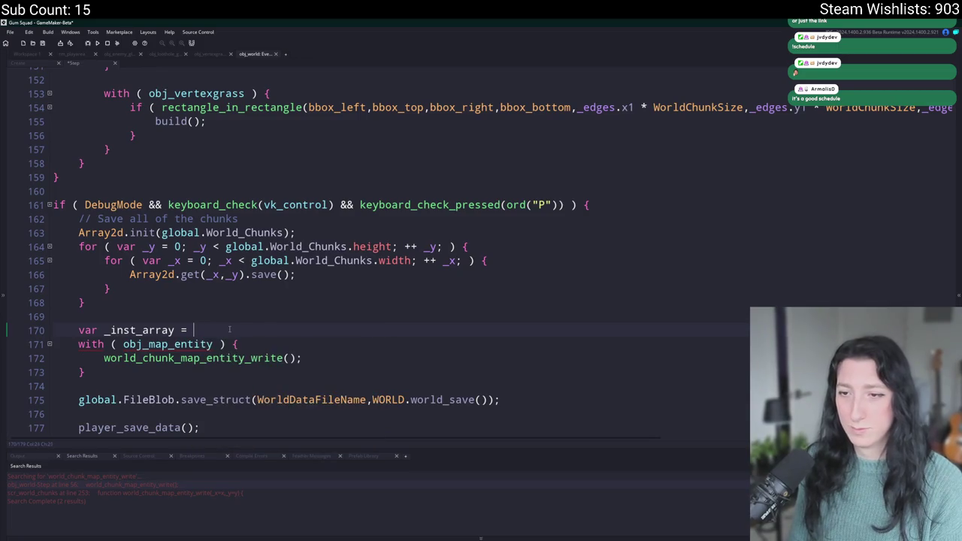
type("instance")
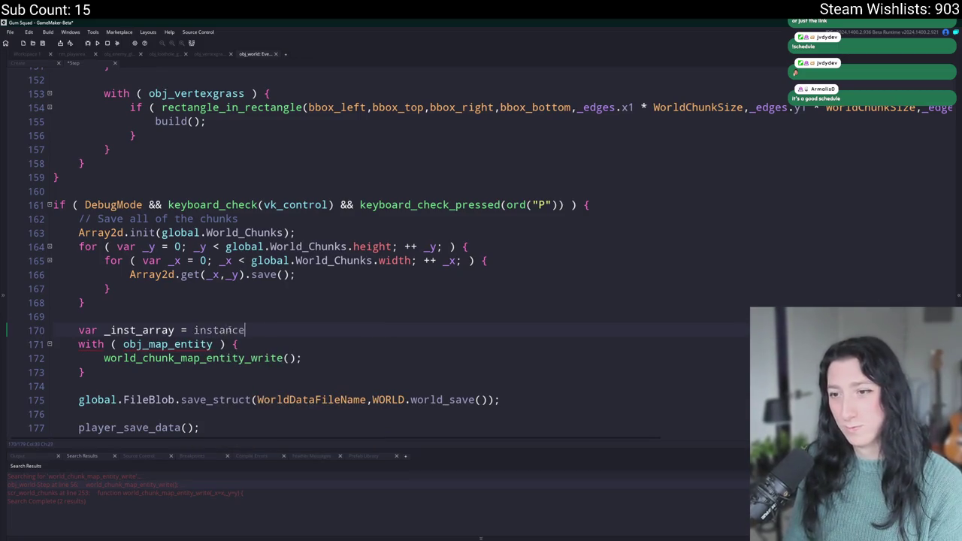
type("Number")
key("BackSpace")
key("BackSpace")
key("BackSpace")
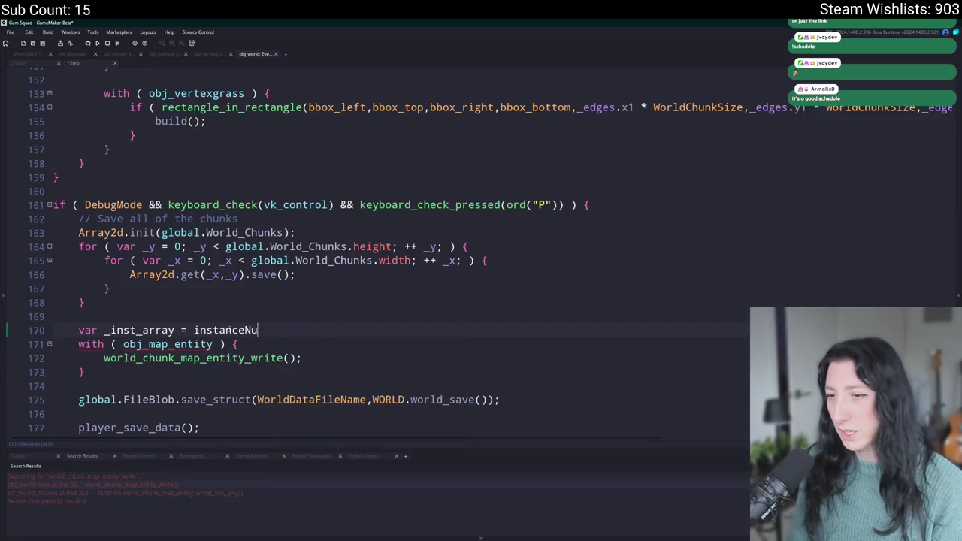
key("BackSpace")
type("_n")
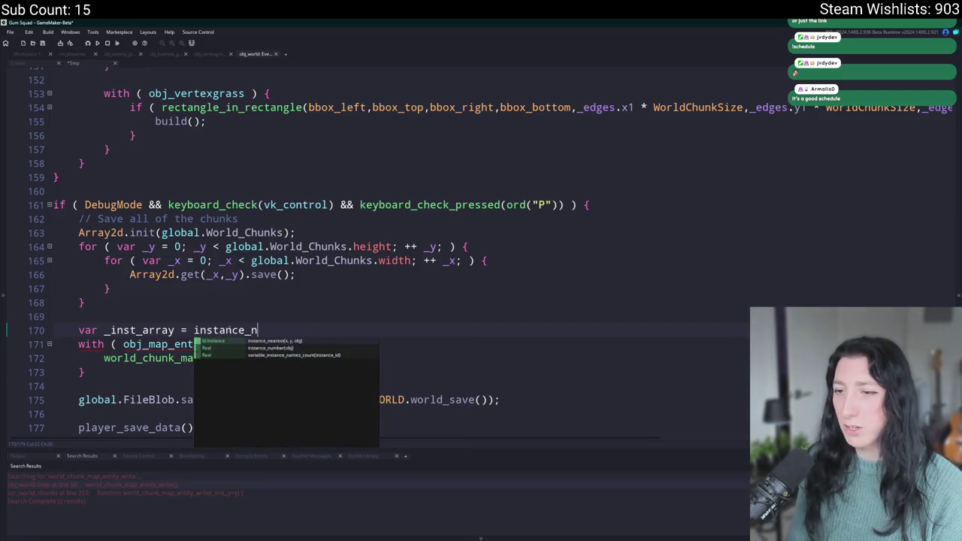
type("umber(obj_map_en")
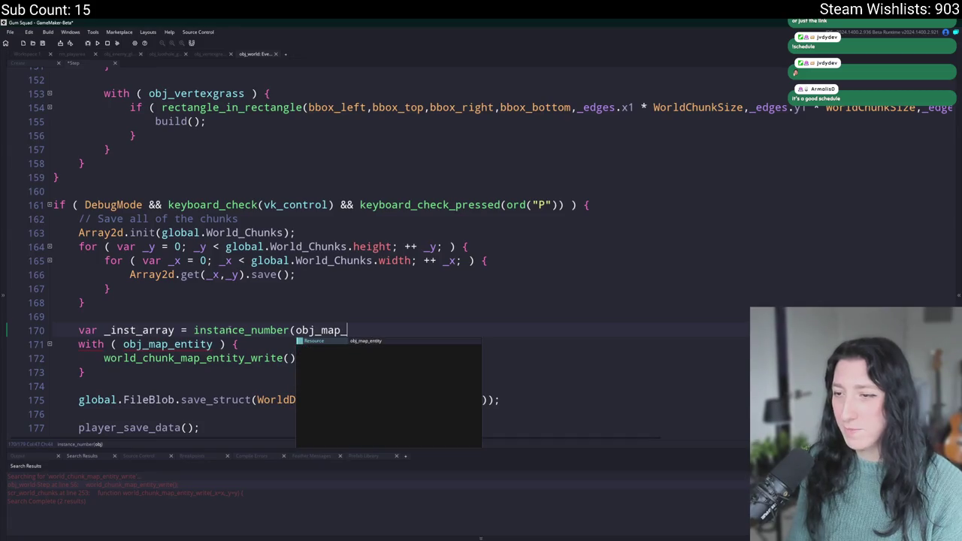
key("Return")
type(");")
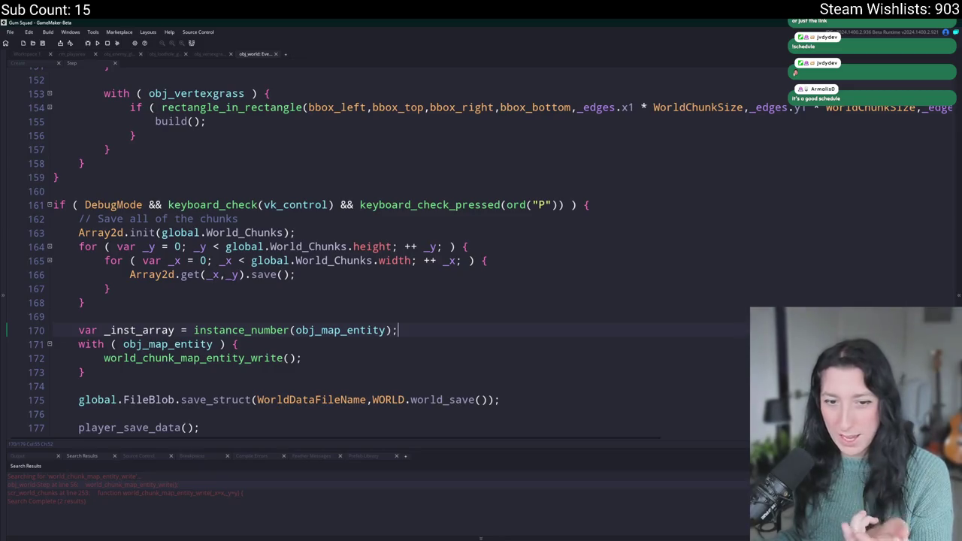
Select and delete the trial instance_number line
scroll(411, 302, "down", 1)
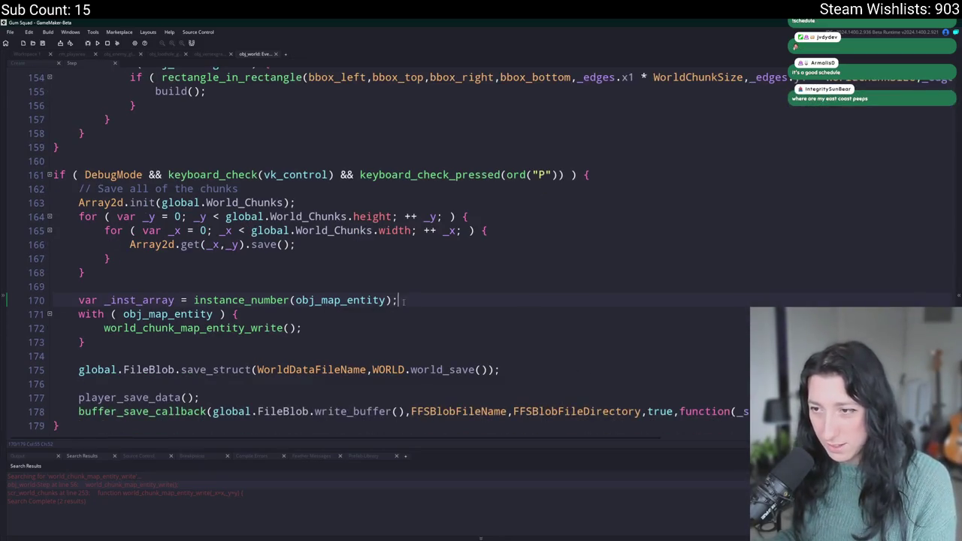
scroll(410, 302, "up", 15)
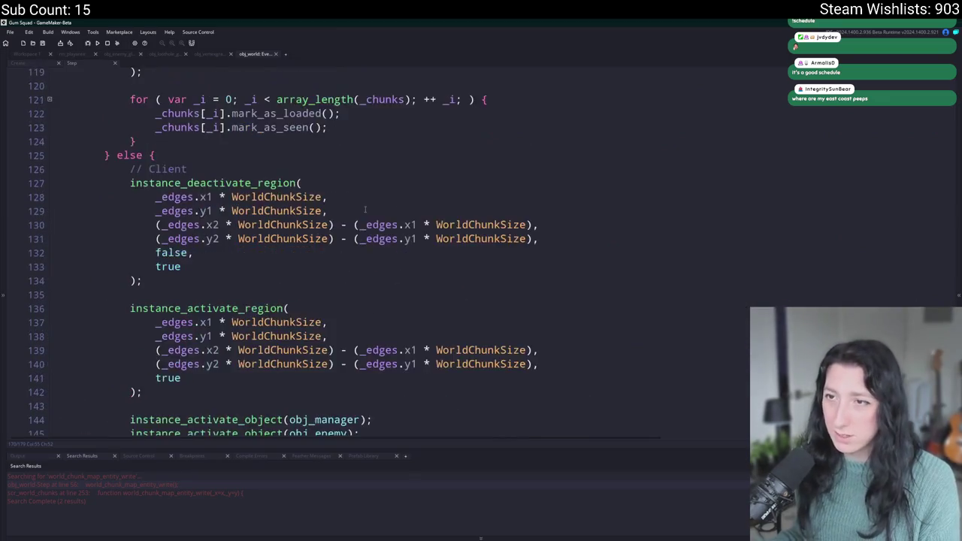
scroll(472, 299, "up", 3)
scroll(408, 282, "down", 11)
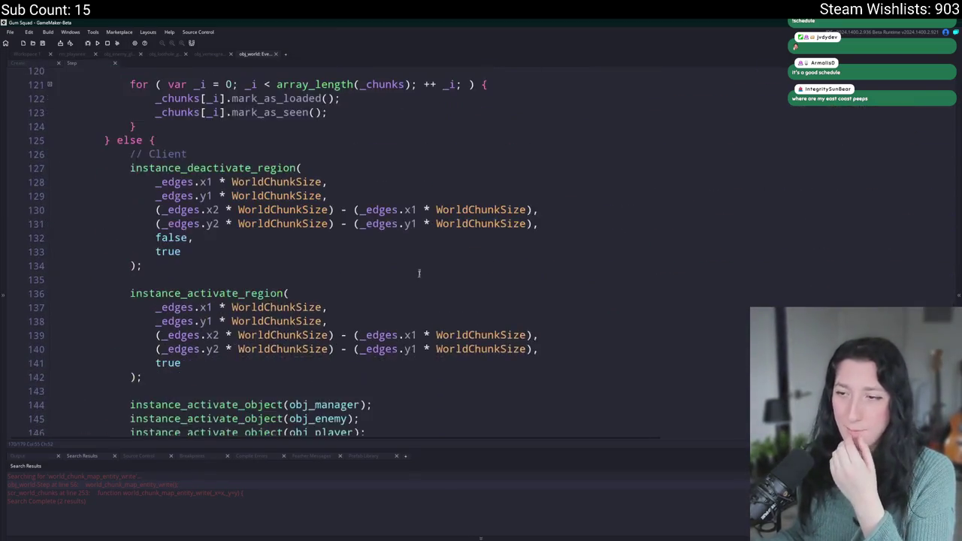
scroll(408, 283, "down", 6)
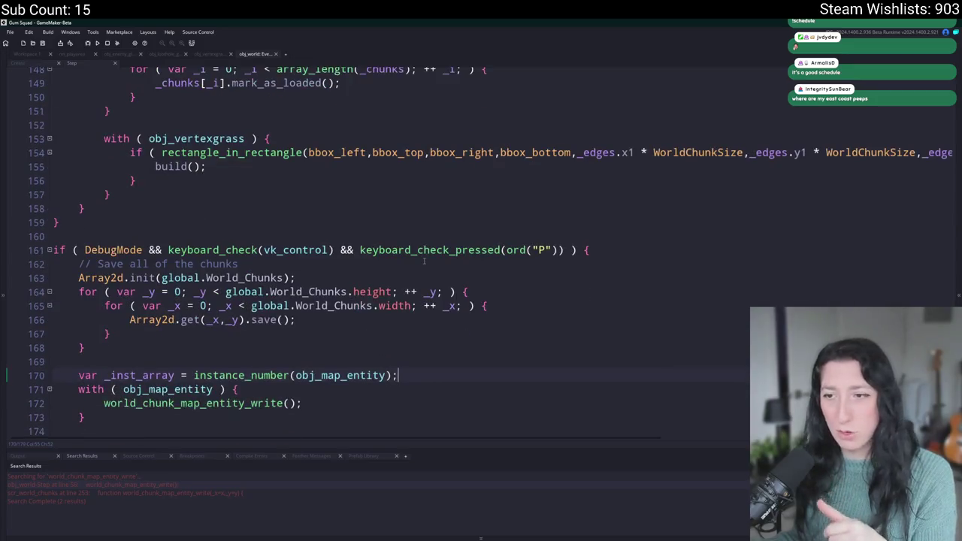
scroll(429, 366, "down", 1)
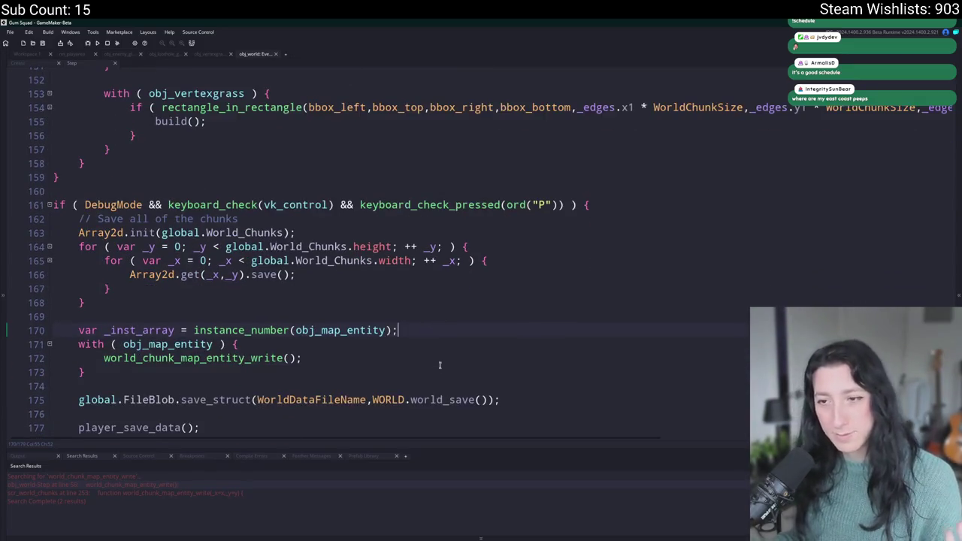
left_click_drag(78, 344, 78, 330)
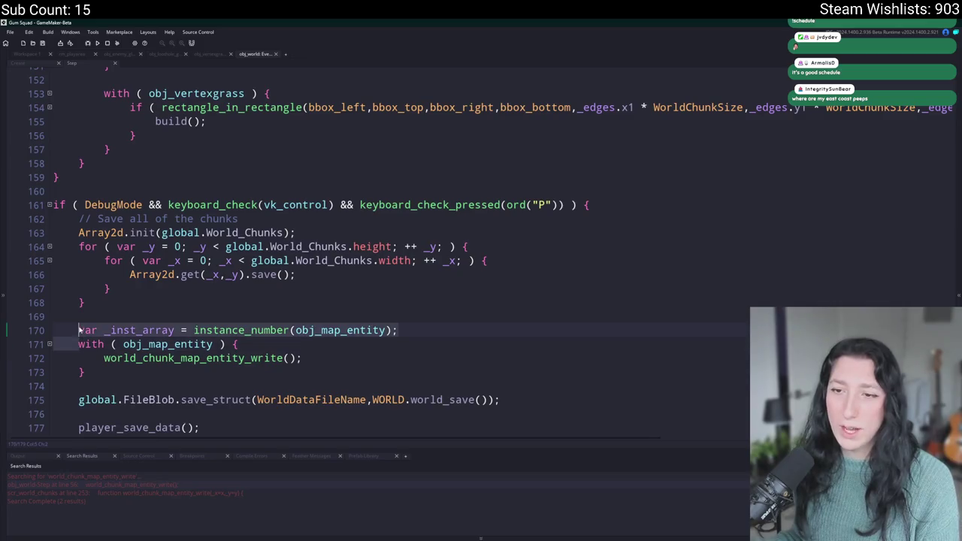
key("BackSpace")
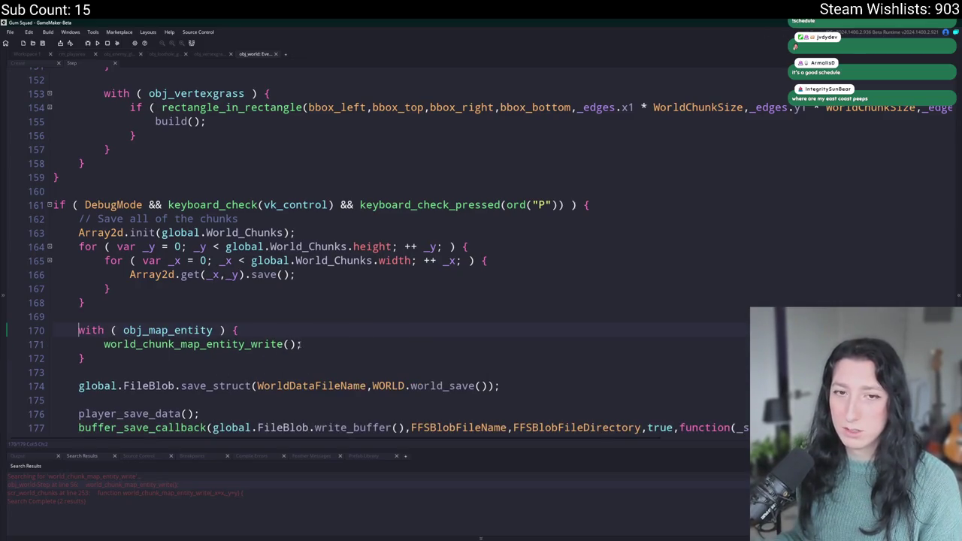
Jump from the call to world_chunk_map_entity_write's definition in scr_world_chunks
left_click(312, 343)
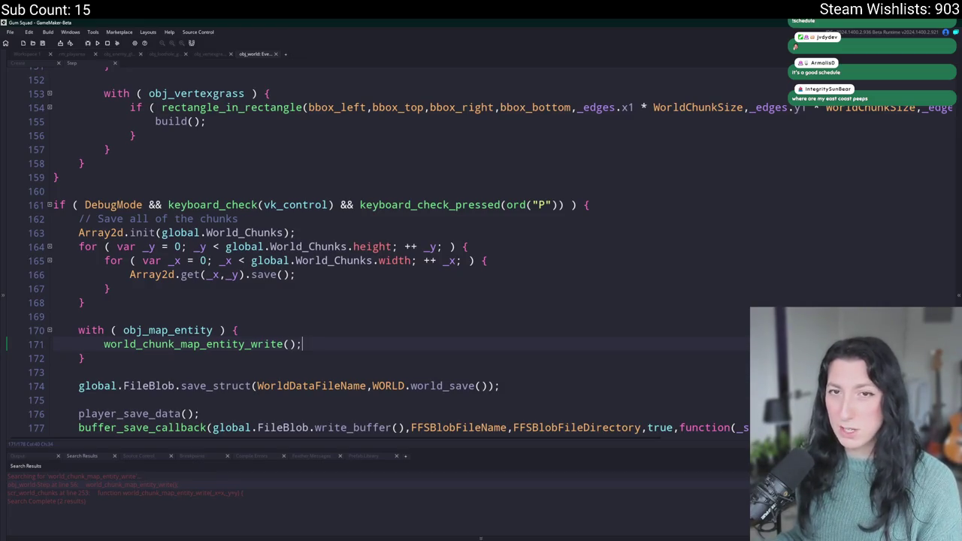
left_click(337, 364)
left_click(350, 344)
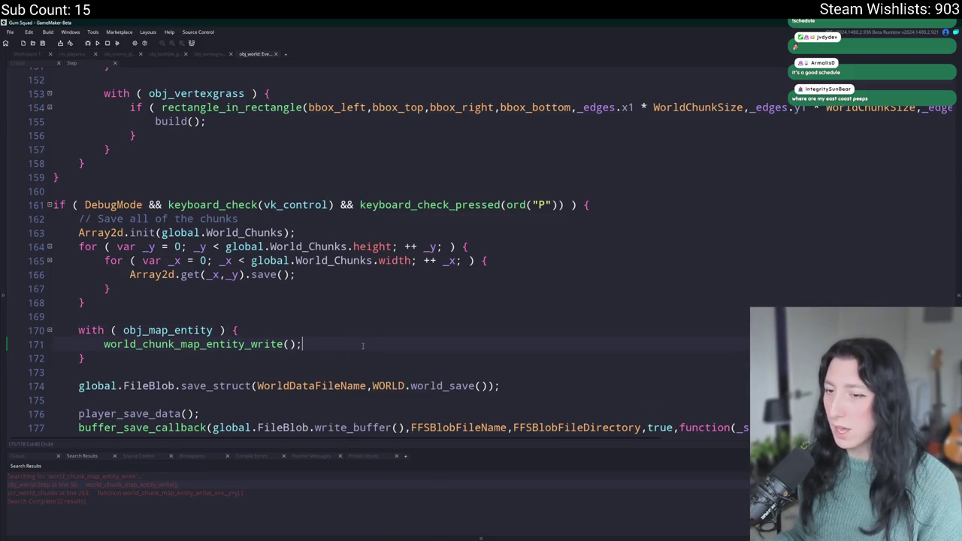
middle_click(246, 338)
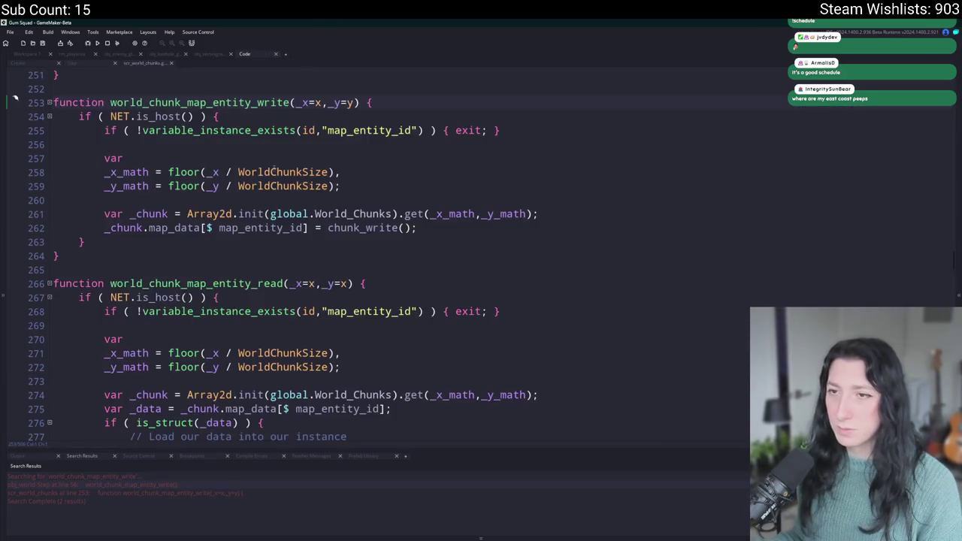
Open obj_world's Step event code through a Ctrl+T search for 'world'
left_click(70, 64)
left_click(54, 66)
left_click(155, 60)
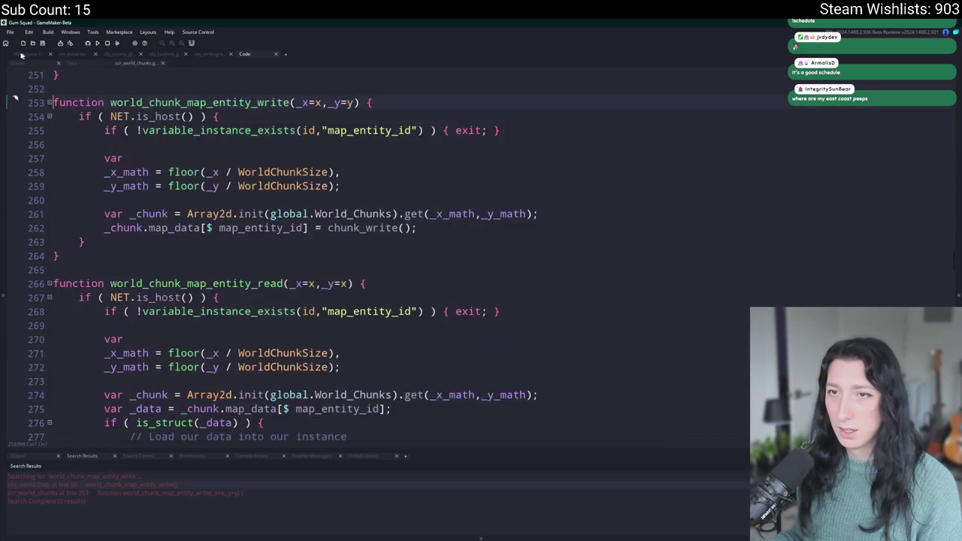
left_click(27, 54)
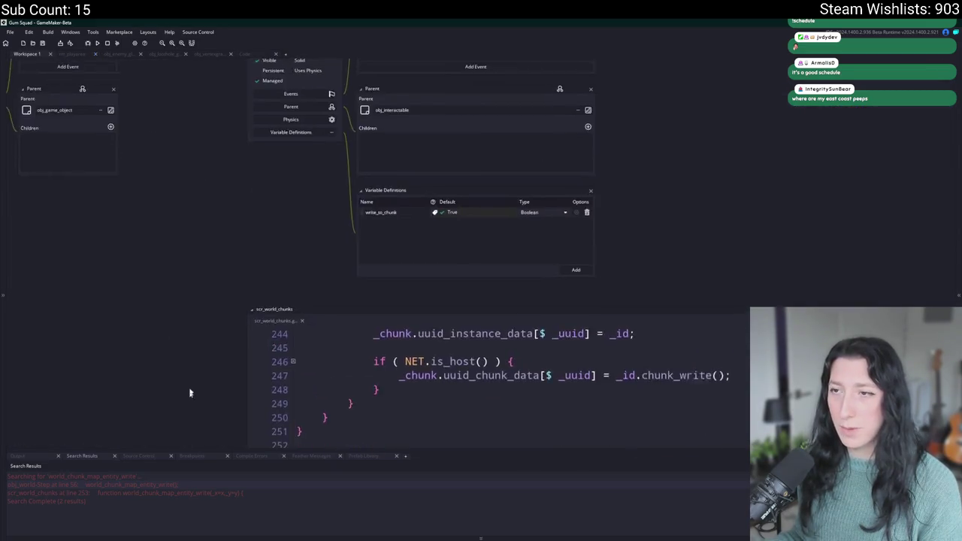
key("ctrl+t")
type("world")
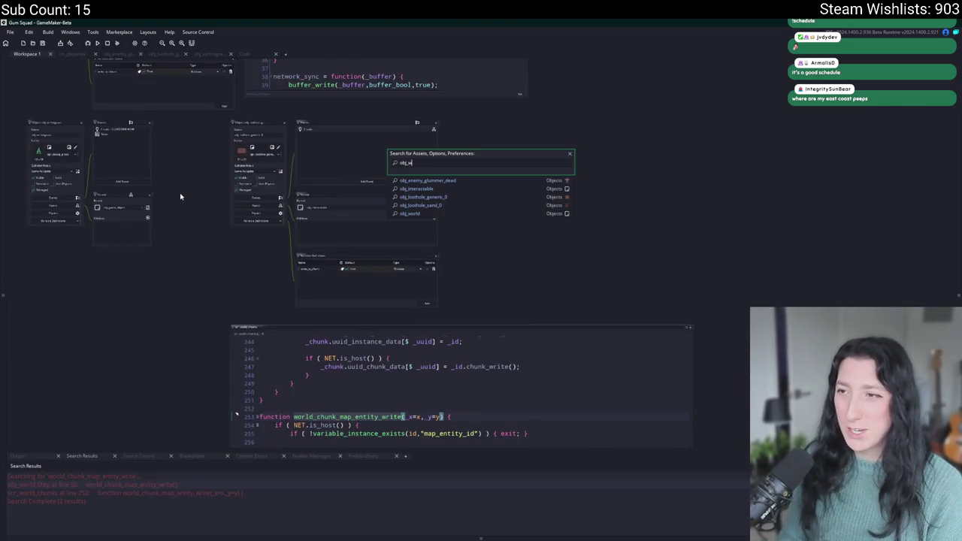
key("Return")
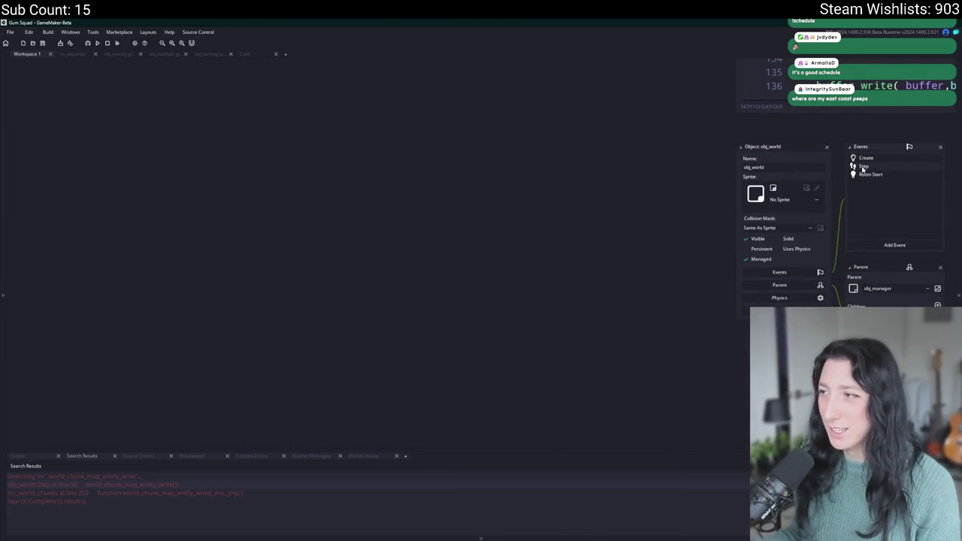
left_click(863, 167)
Cut the with(obj_map_entity) save block from the Step code
left_click_drag(143, 352, 54, 316)
key("BackSpace")
scroll(225, 263, "up", 1)
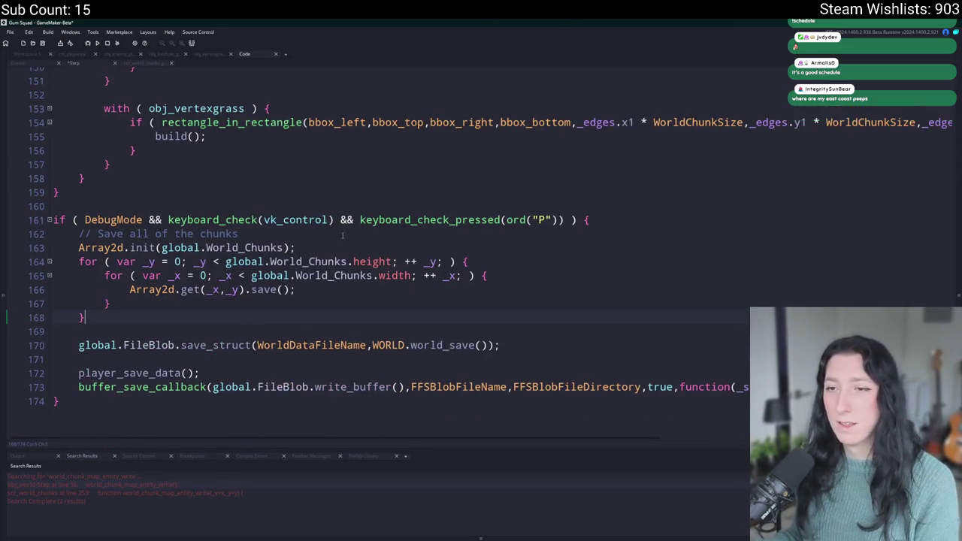
left_click(338, 233)
key("Return")
type("with ( obj_map_entity ) { \tworld_chunk_map_entity_write(); }")
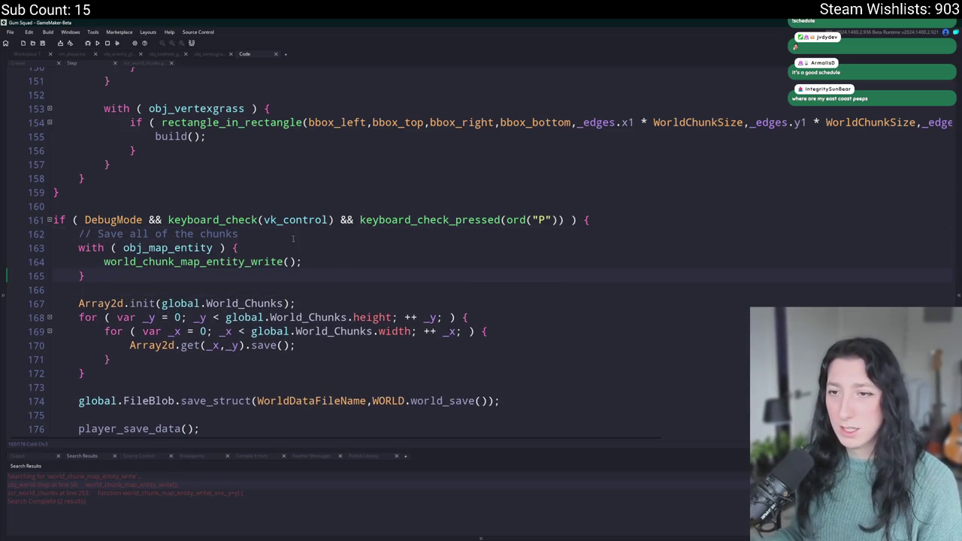
key("ctrl+z")
key("ctrl+z")
scroll(526, 335, "down", 2)
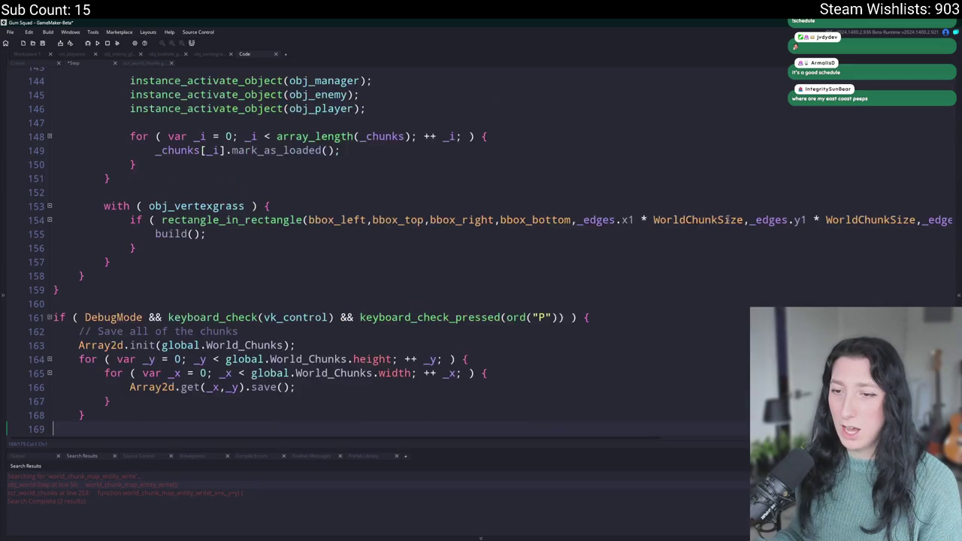
scroll(526, 336, "up", 2)
scroll(527, 335, "down", 5)
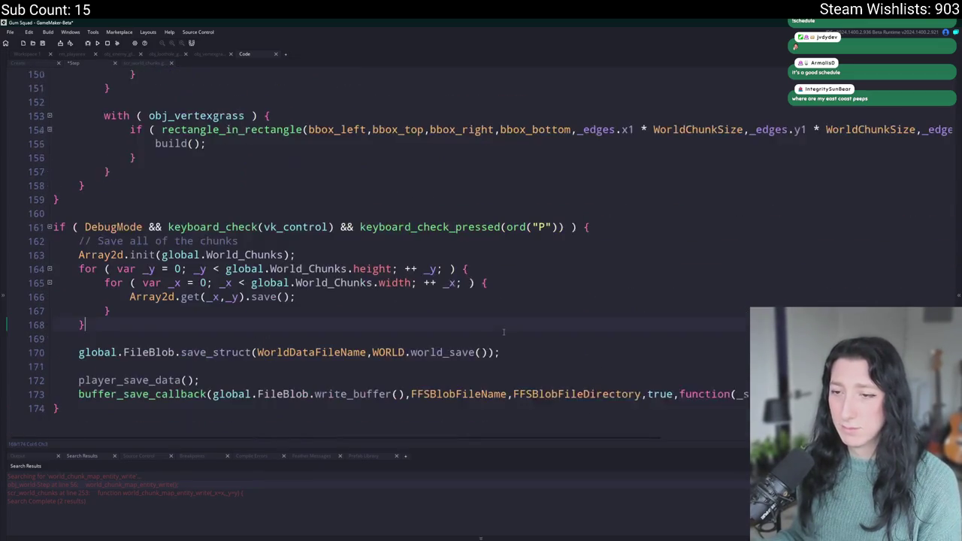
Paste the block after the debug-save if line under a '// Save all map entites' comment
left_click(618, 220)
type("with ( obj_map_entity ) { \t\tworld_chunk_map_entity_write(); \t}")
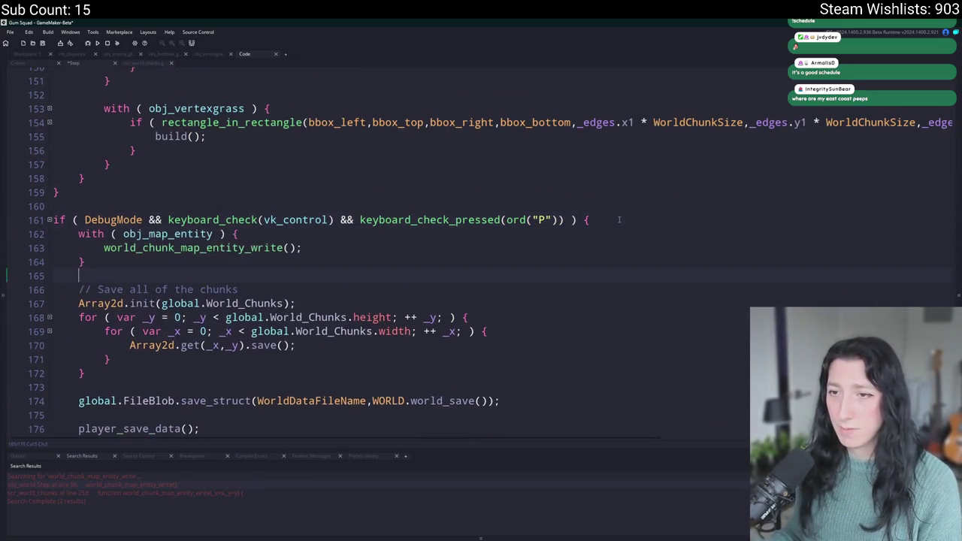
key("Return")
type("// save all")
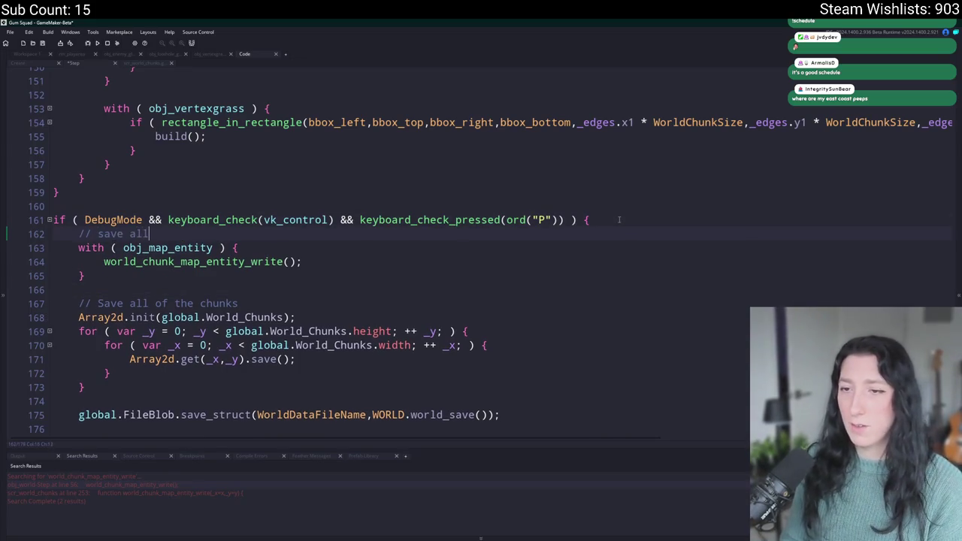
key("BackSpace")
key("BackSpace")
key("BackSpace")
type("Save ")
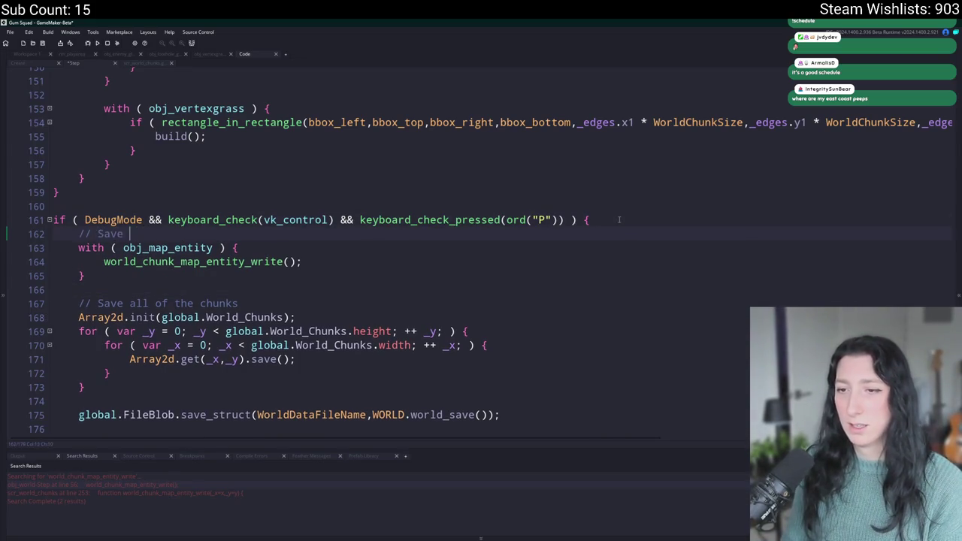
type("all map entites")
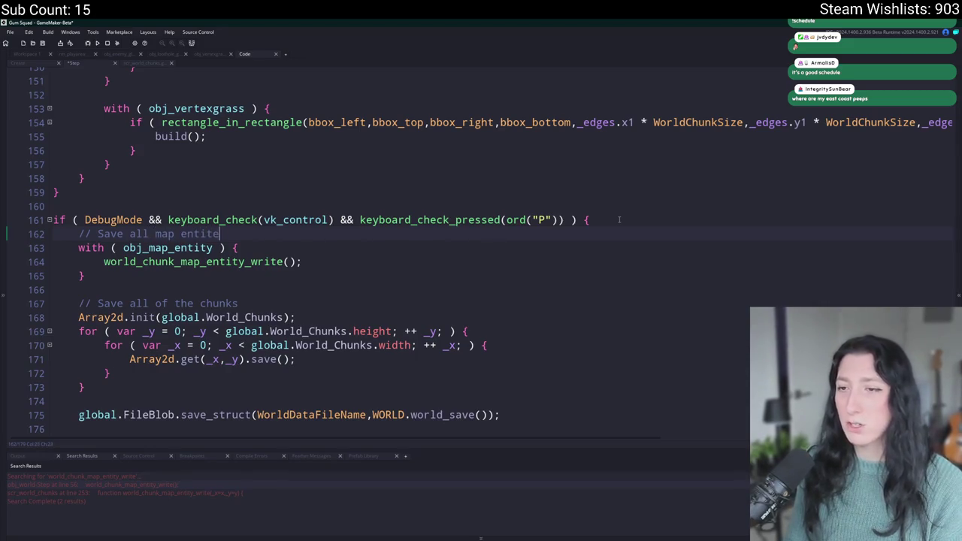
Look over the WorldDataFileName world-save line further down
scroll(376, 286, "down", 3)
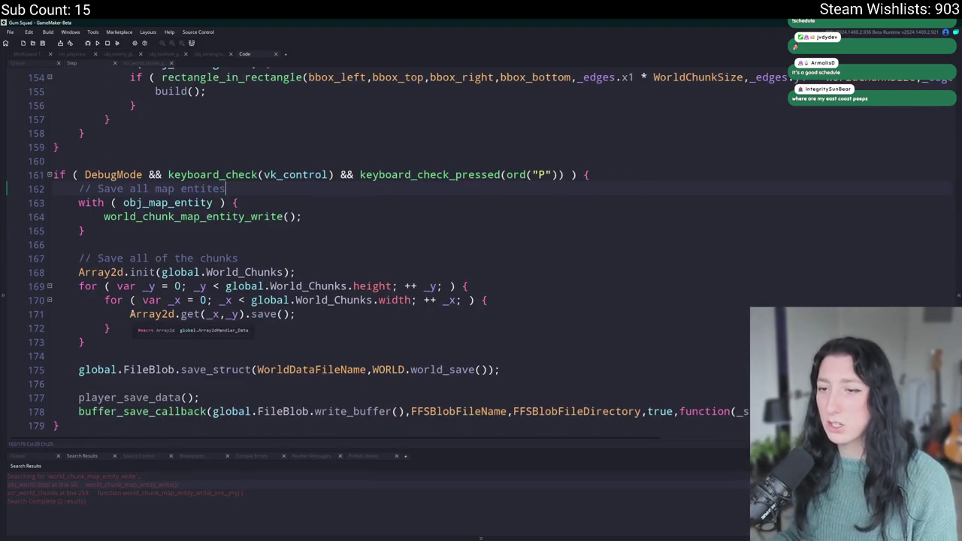
left_click(154, 342)
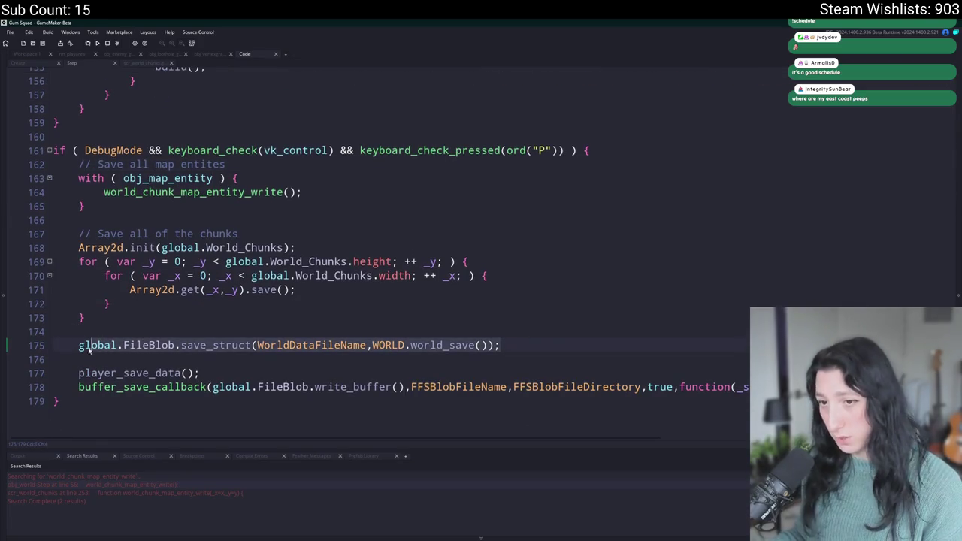
left_click(84, 348)
left_click(276, 344)
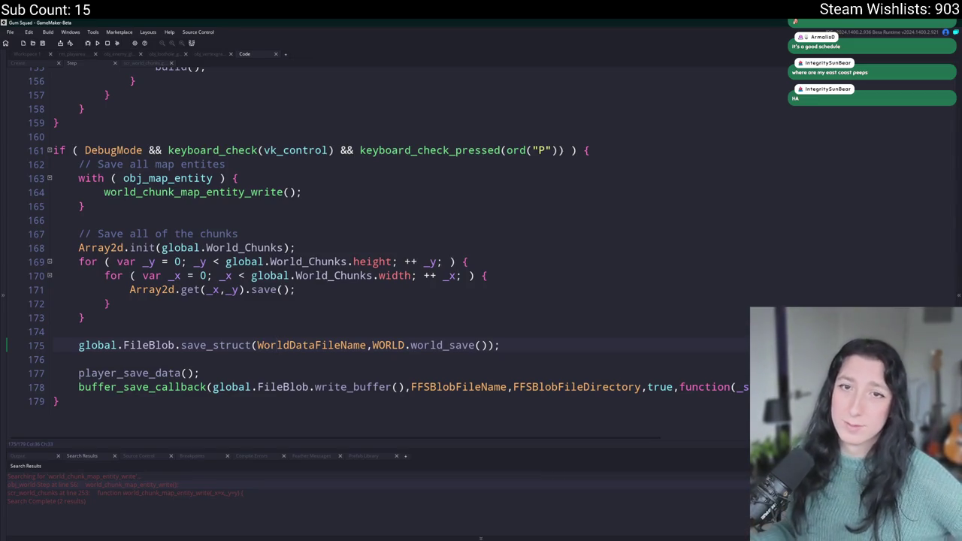
left_click(564, 345)
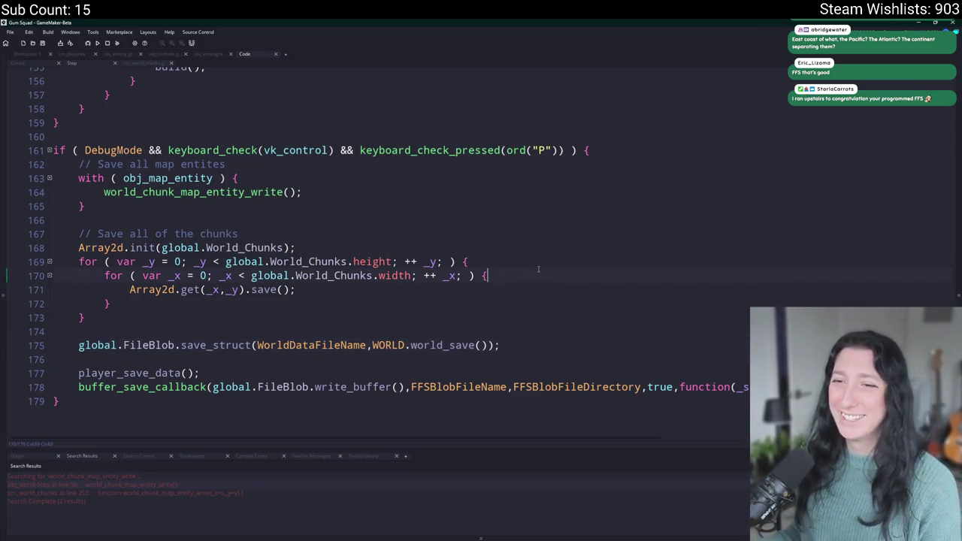
left_click(494, 294)
left_click(343, 187)
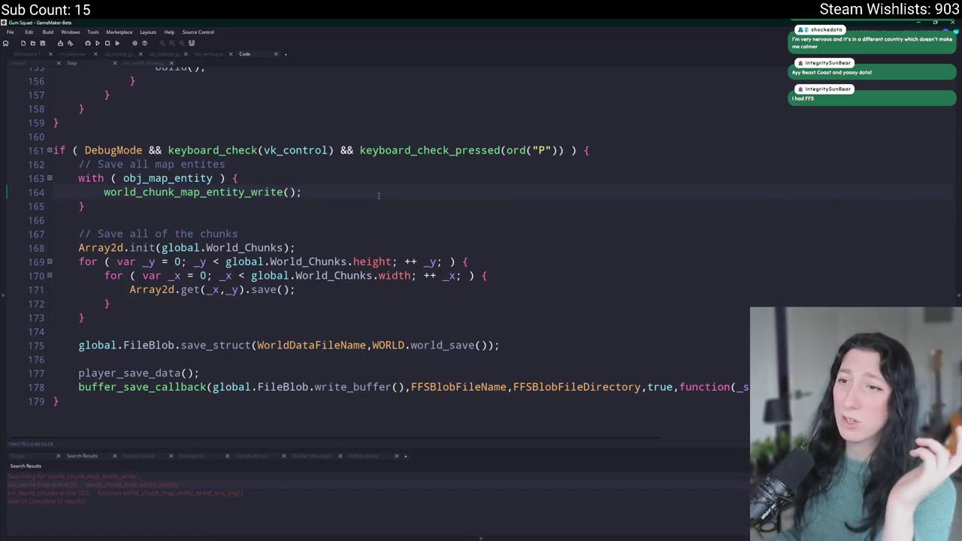
scroll(109, 115, "up", 2)
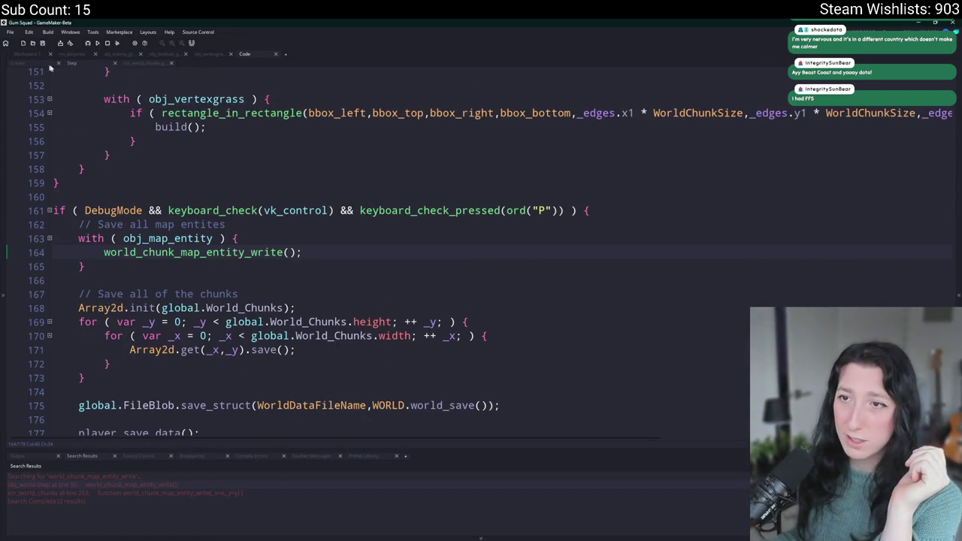
Check line 255 of the scr_world_chunks script
left_click(130, 64)
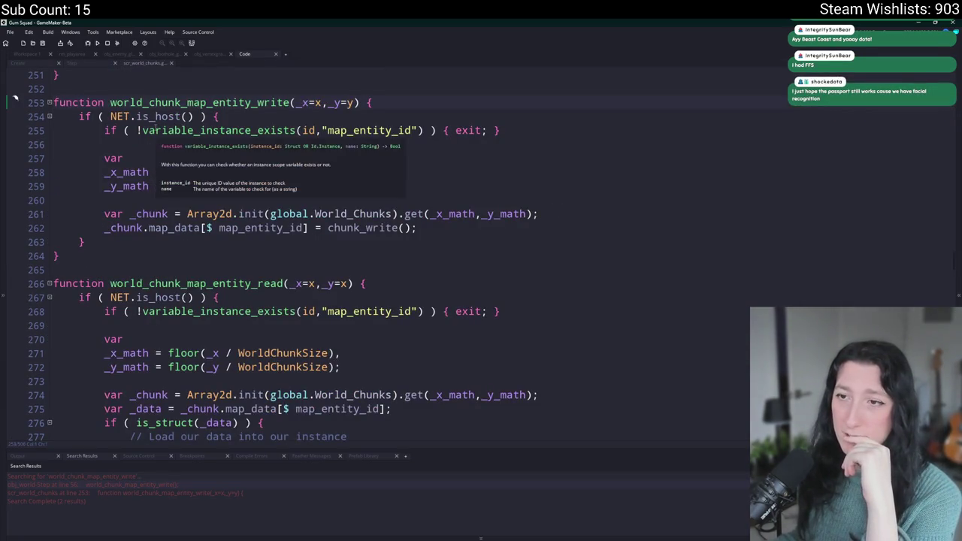
left_click(589, 129)
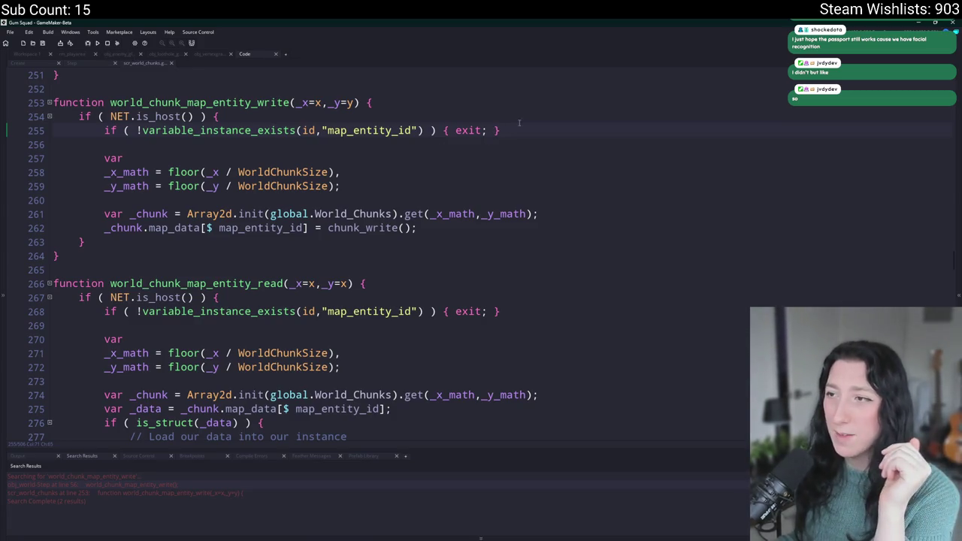
right_click(547, 131)
left_click(540, 135)
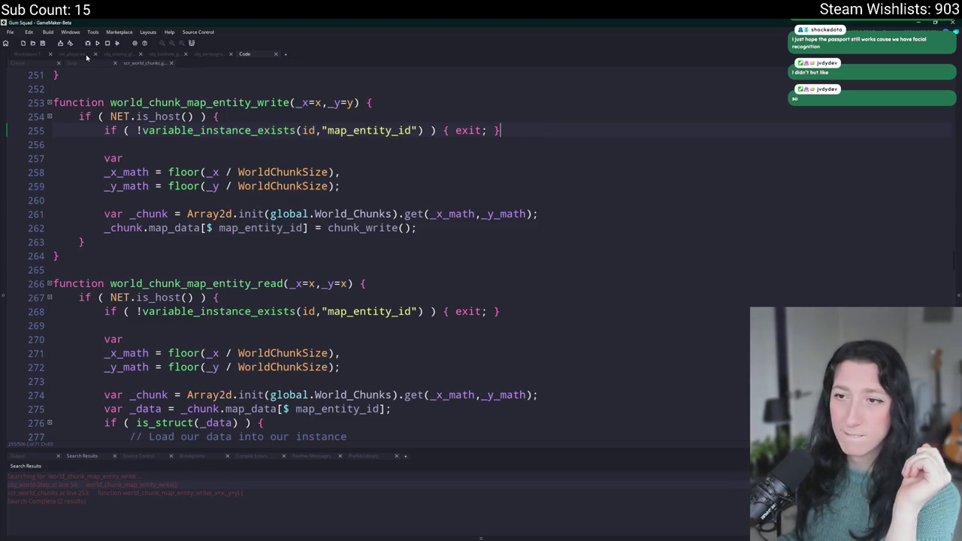
Search 'loothol' and open obj_loothole_generic_0's Create event code
left_click(75, 55)
left_click(52, 62)
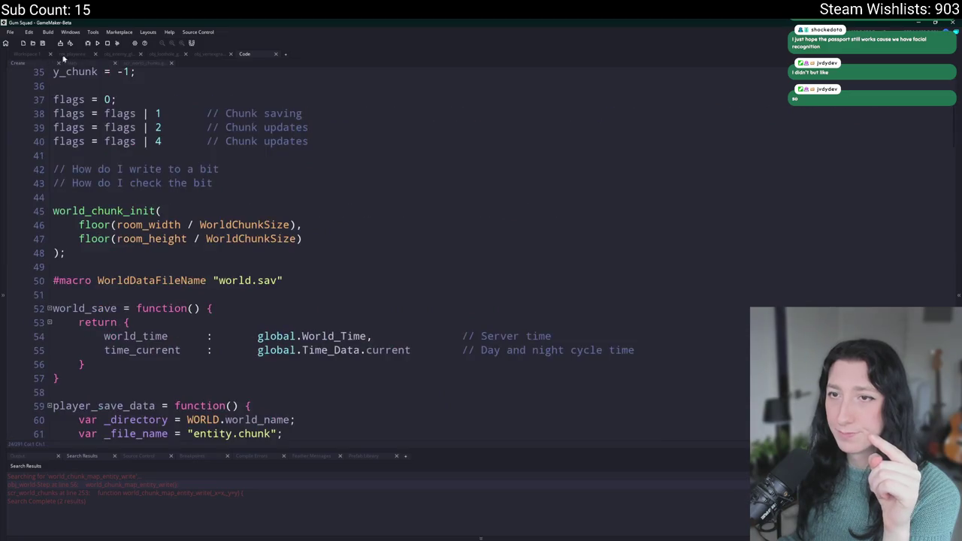
left_click(67, 60)
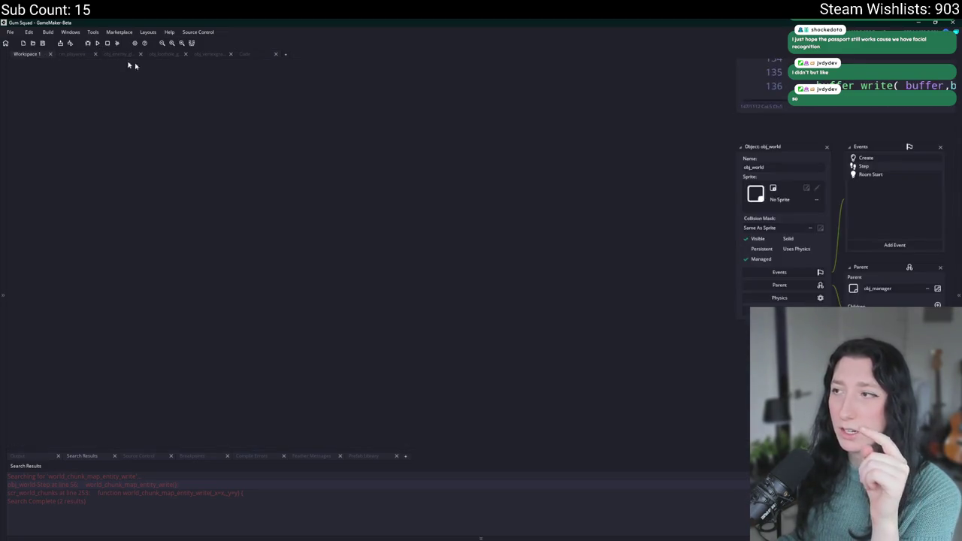
key("ctrl+t")
type("l")
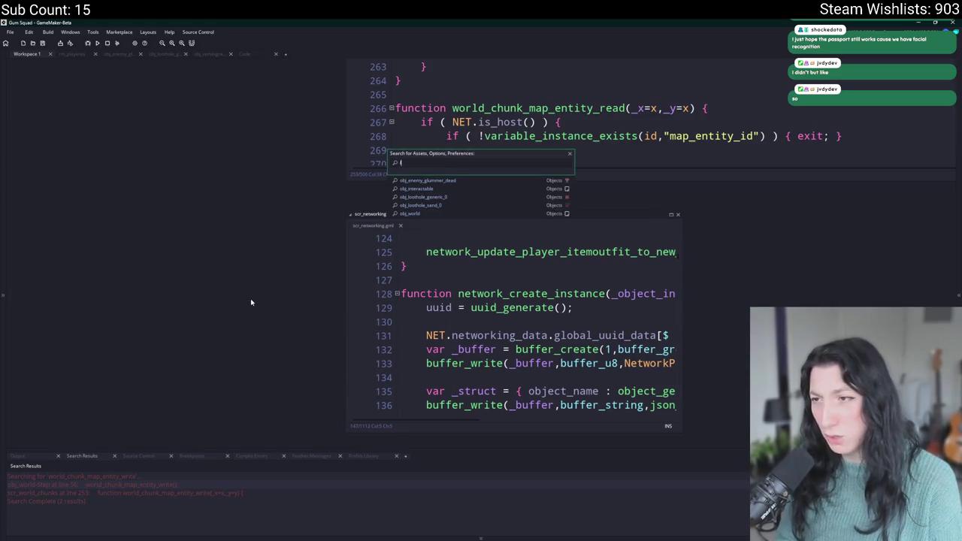
type("oothole")
key("Return")
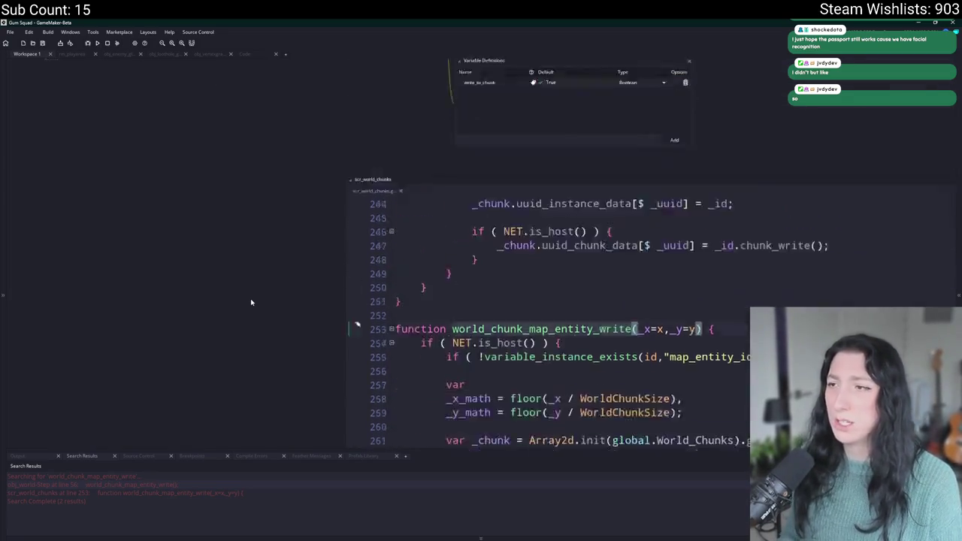
double_click(496, 108)
scroll(329, 316, "down", 4)
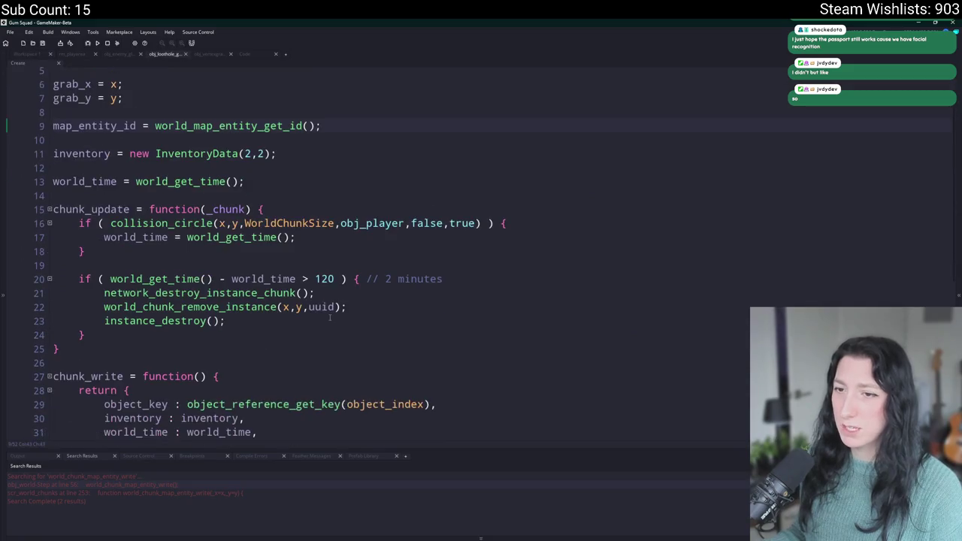
Open obj_loothole_sand_0's Create event code via a 'loothole_sa' search
scroll(329, 316, "down", 3)
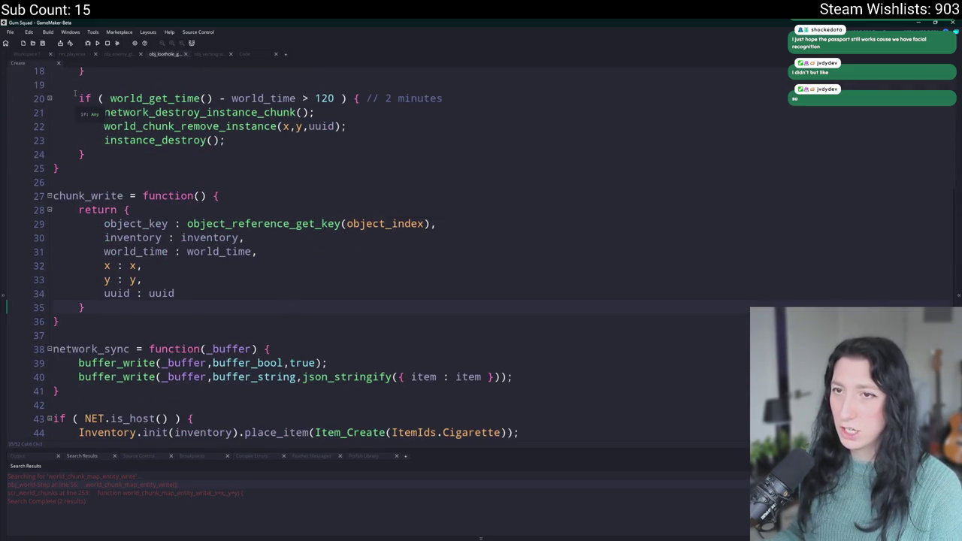
key("ctrl+t")
type("loothole_sa")
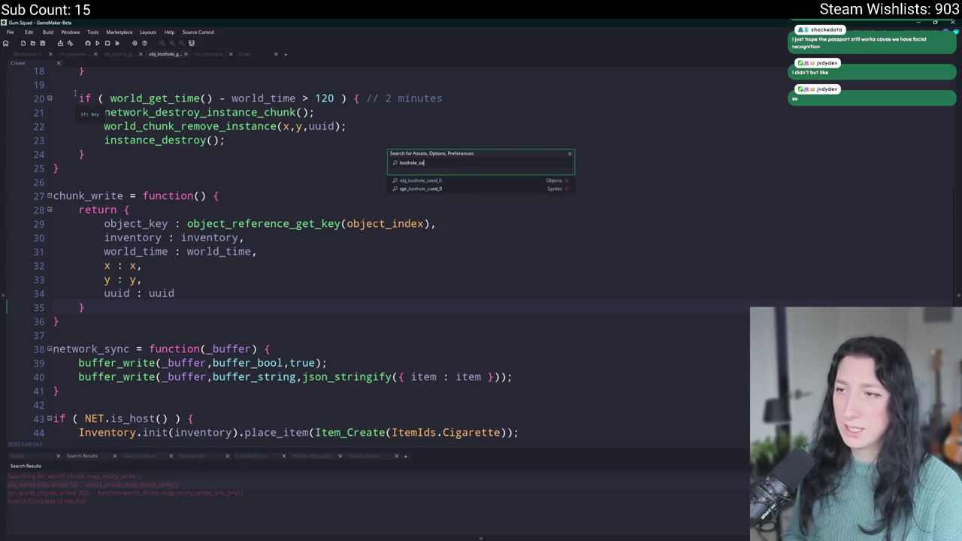
key("Return")
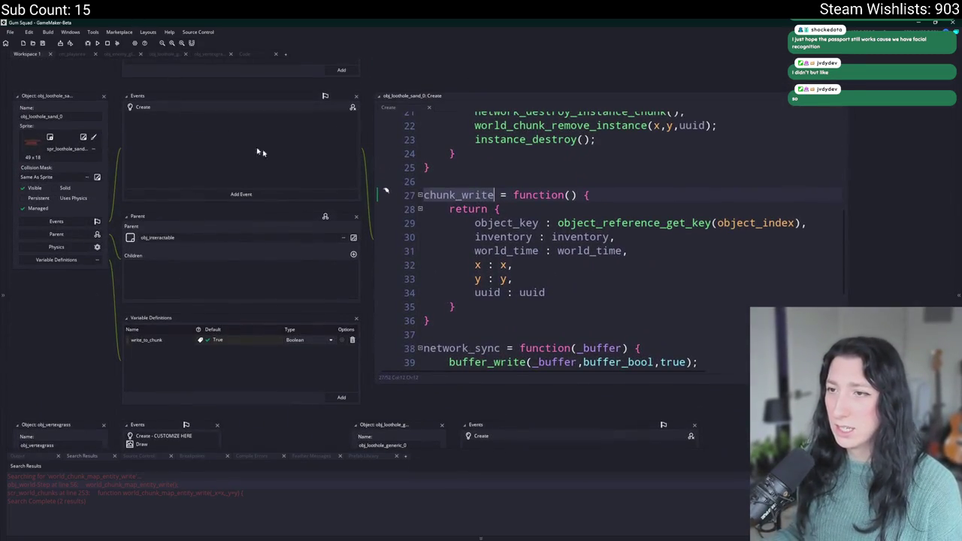
scroll(546, 209, "down", 1)
scroll(546, 209, "down", 5)
scroll(486, 286, "right", 2)
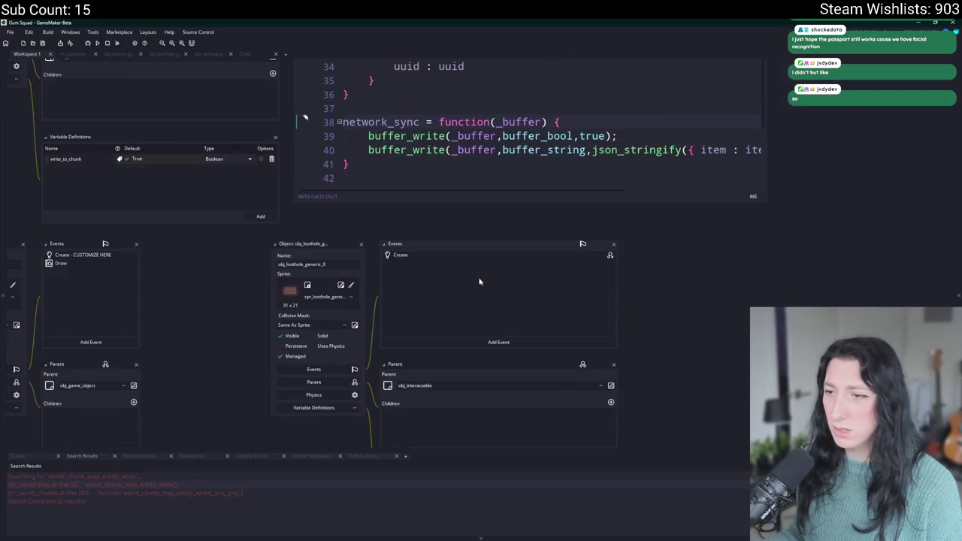
left_click(468, 259)
Playtest with show_message("TEST"); in chunk_write, entering a lobby, then delete the line
left_click(329, 194)
key("Return")
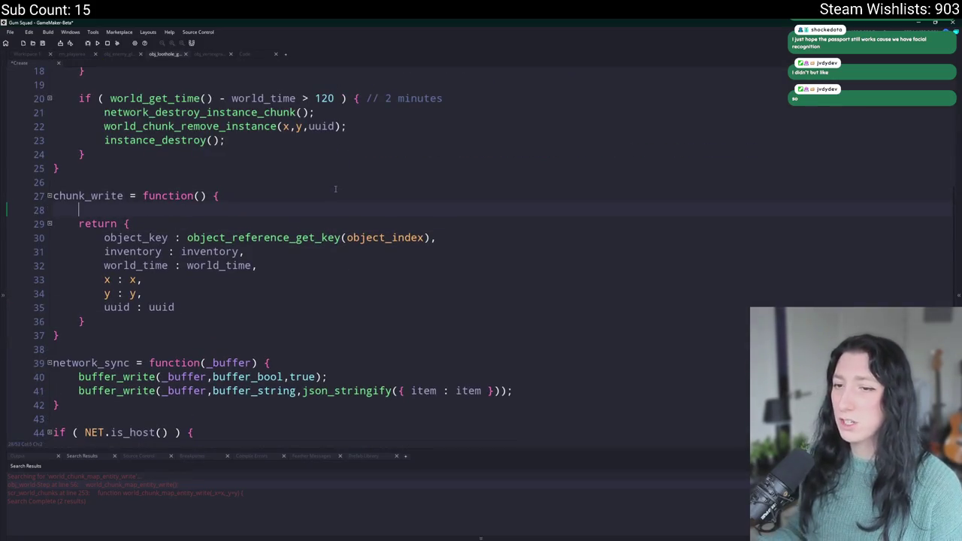
type("show_message")
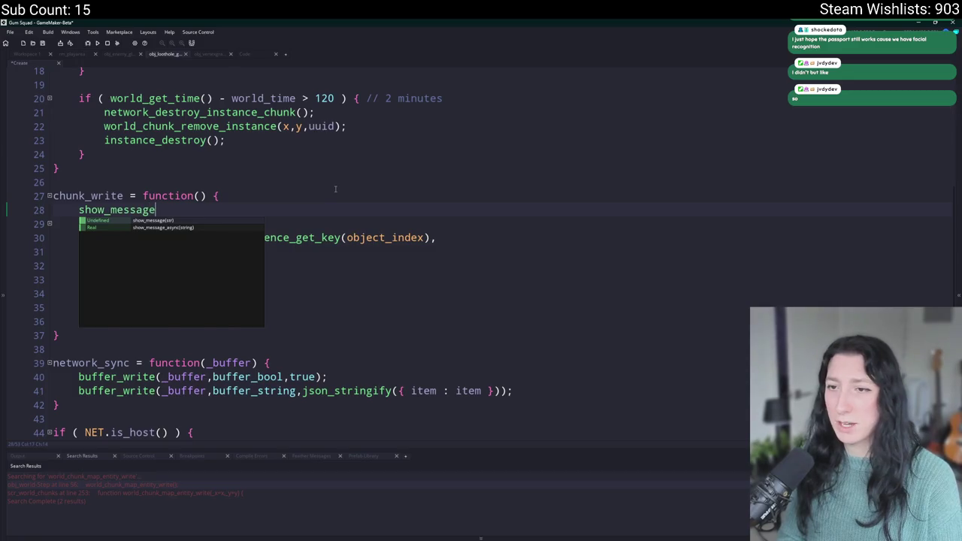
type("(\"TEST\");")
key("F5")
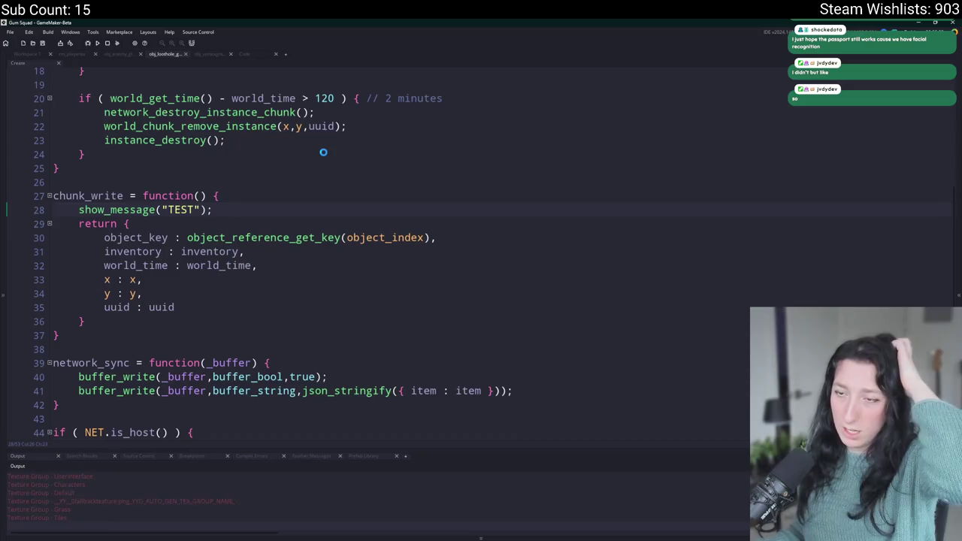
left_click(461, 270)
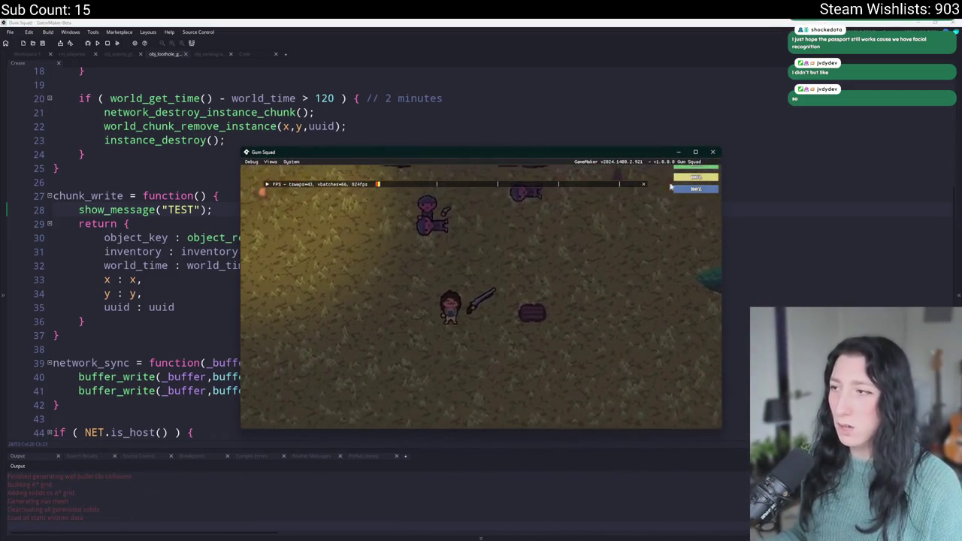
left_click(716, 153)
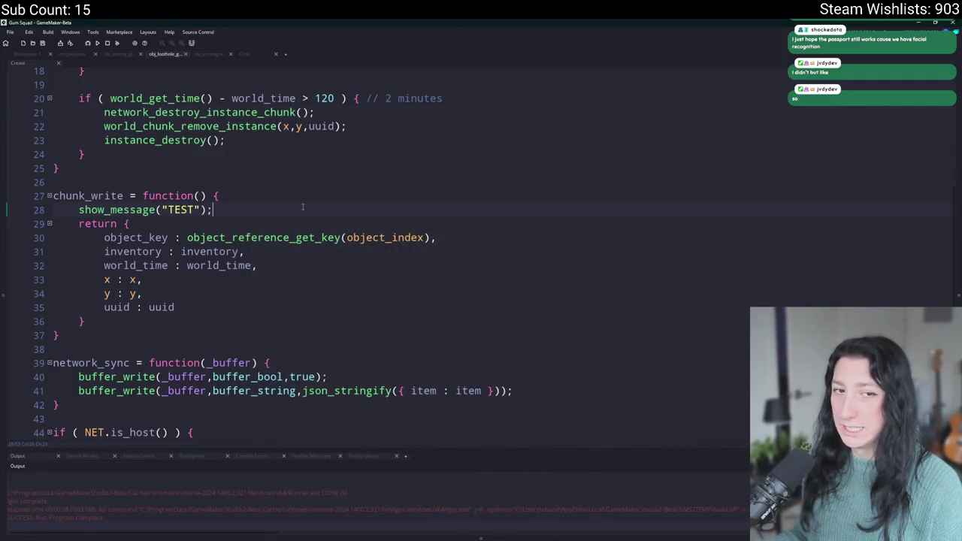
left_click_drag(301, 209, 317, 199)
key("Delete")
key("Down")
key("Down")
key("Down")
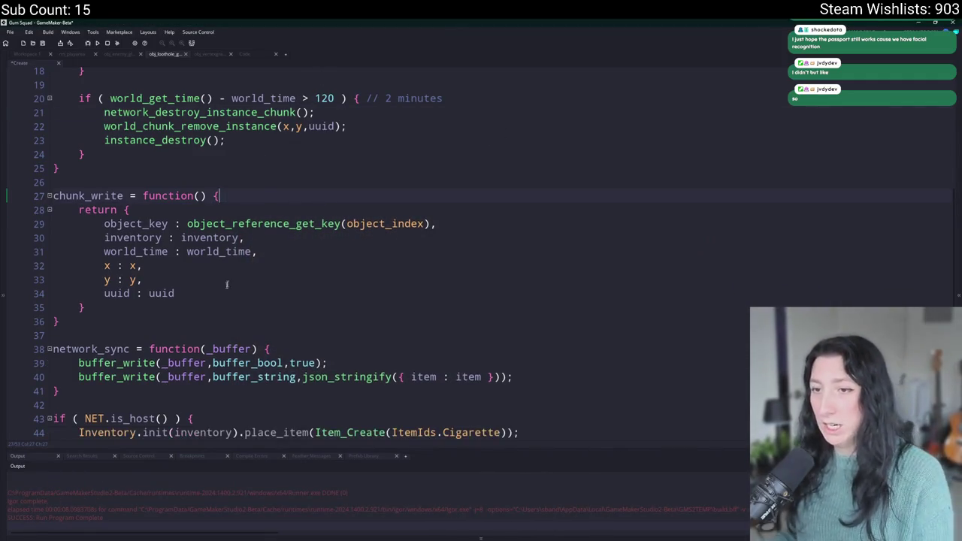
Drop uuid from chunk_write's returned struct and wrap x and y in floor()
scroll(270, 248, "up", 2)
left_click(209, 307, "shift")
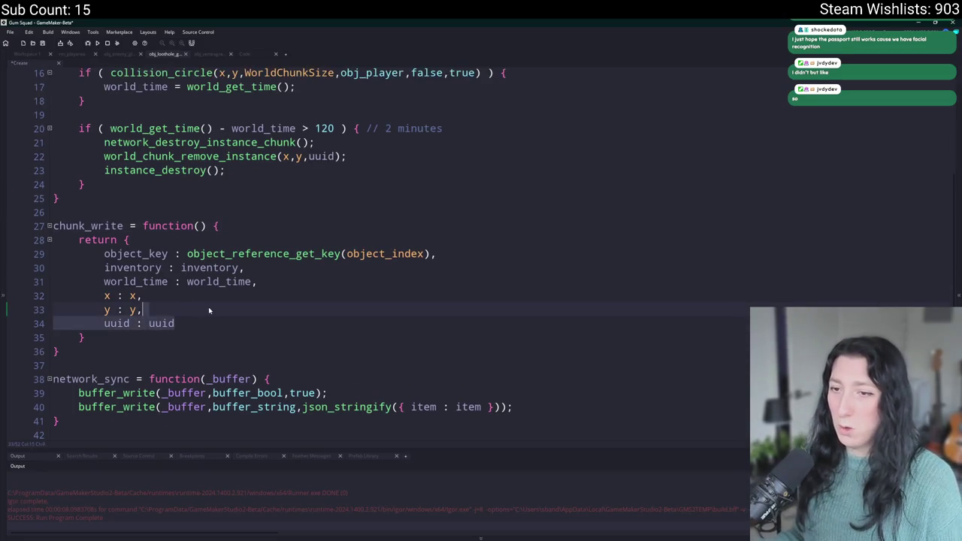
key("BackSpace")
key("BackSpace")
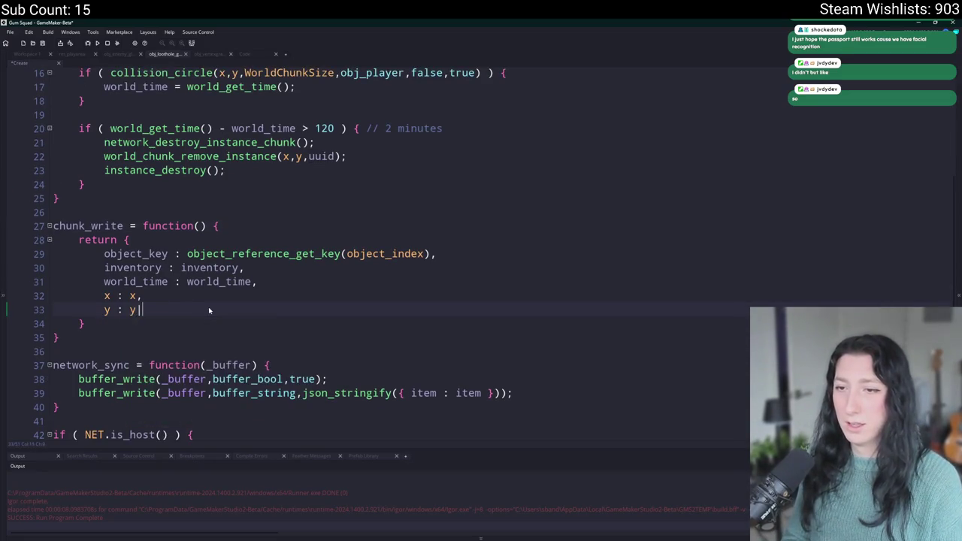
key("ctrl+space")
left_click(126, 308)
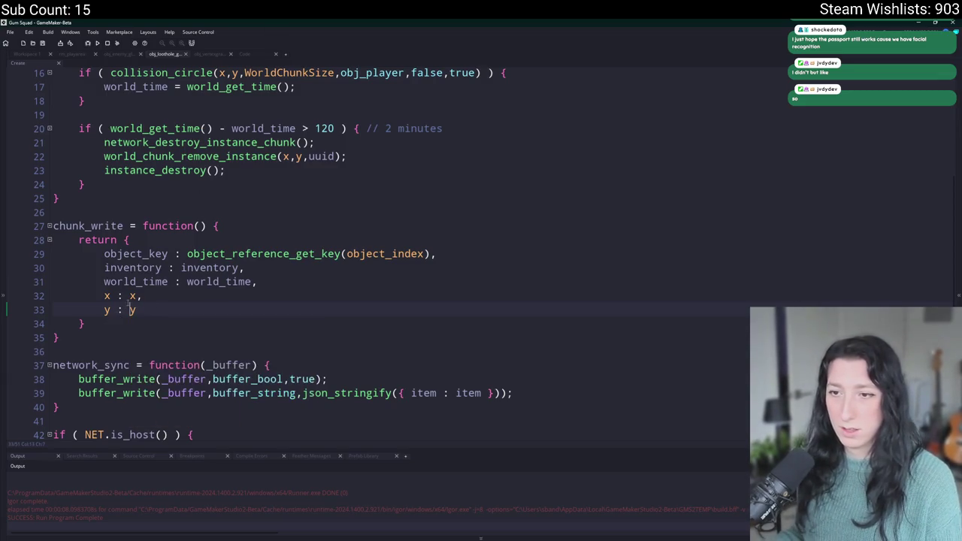
type("floor(y")
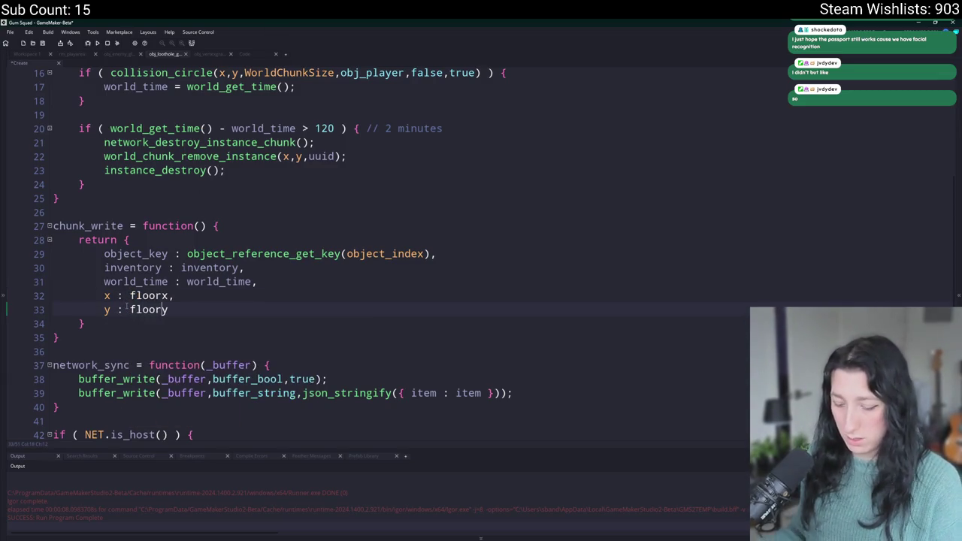
type(")")
left_click(277, 287)
left_click(444, 256)
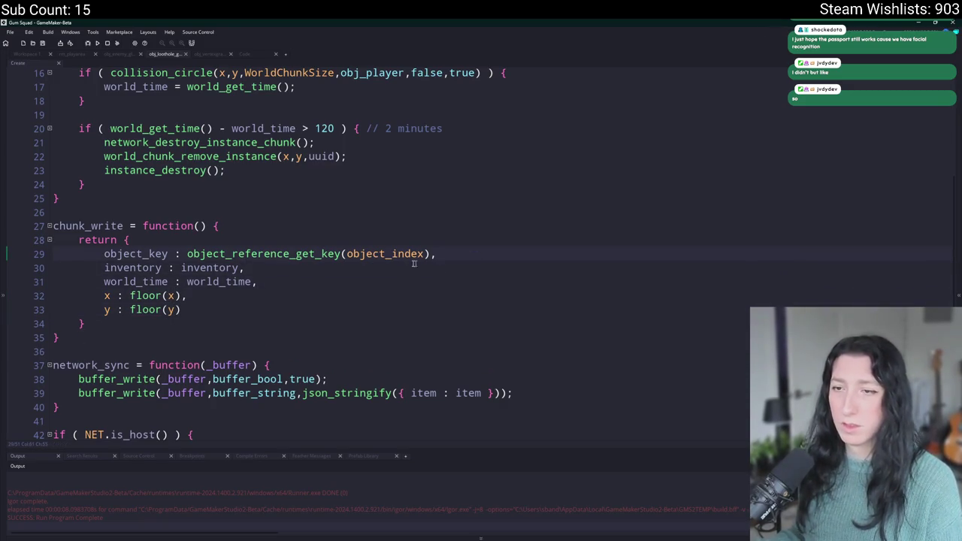
scroll(282, 275, "up", 2)
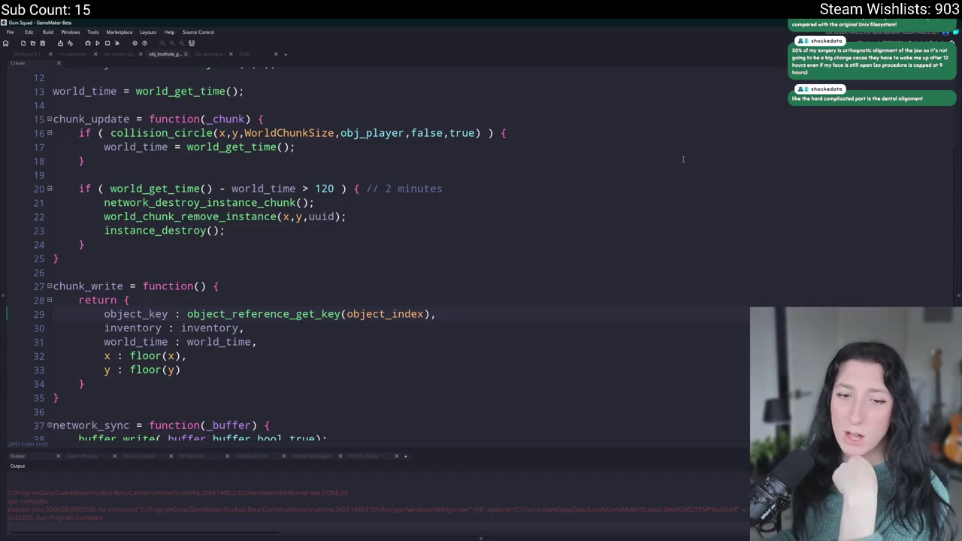
scroll(508, 254, "up", 2)
left_click(508, 254)
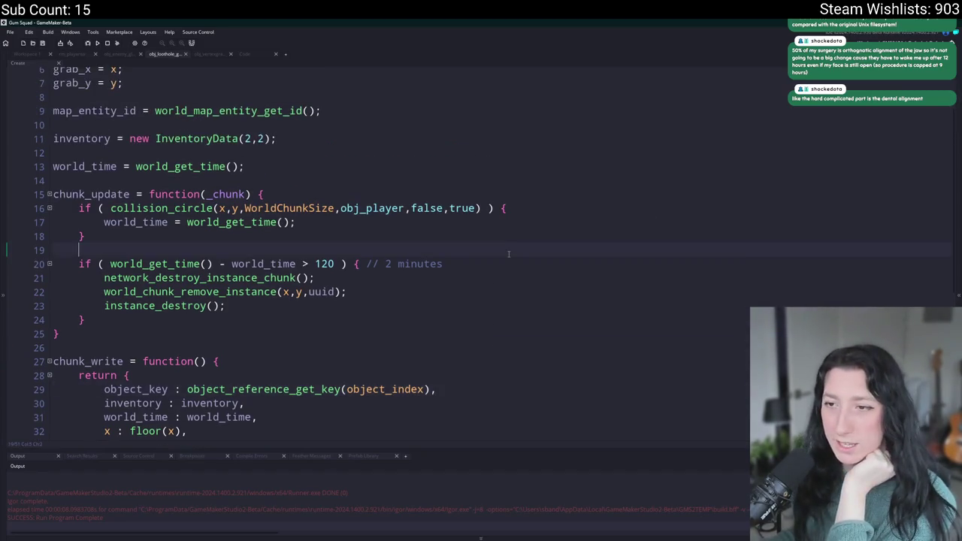
scroll(516, 249, "up", 1)
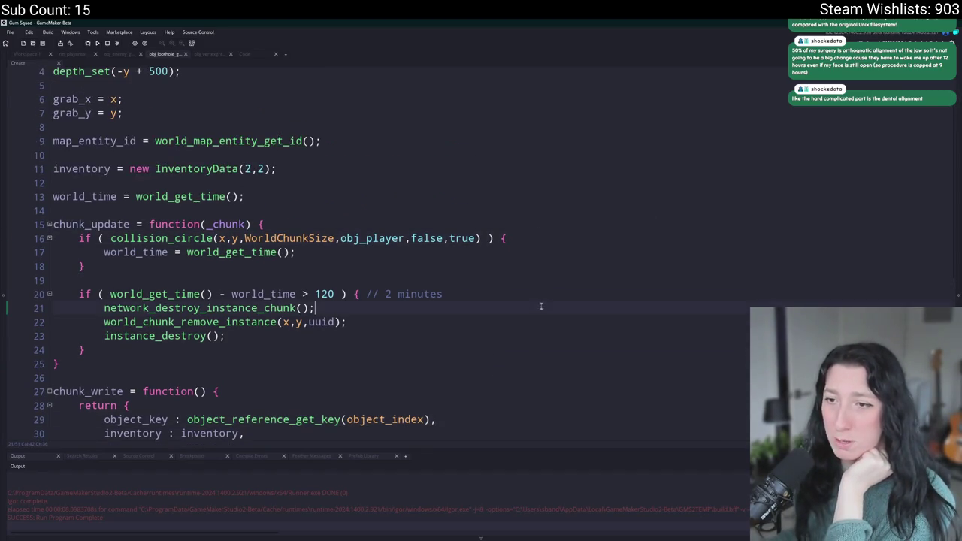
right_click(524, 267)
key("Escape")
right_click(496, 268)
left_click(456, 277)
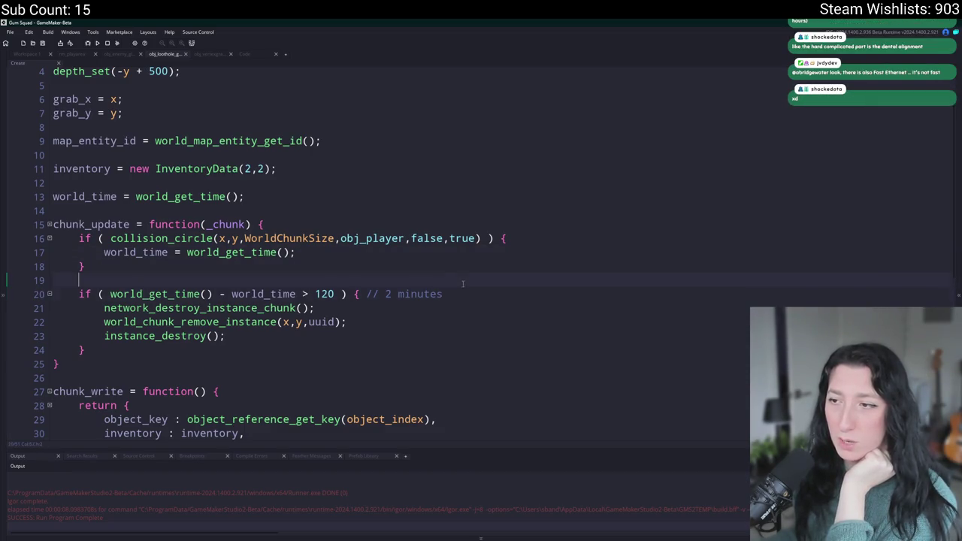
scroll(256, 391, "up", 1)
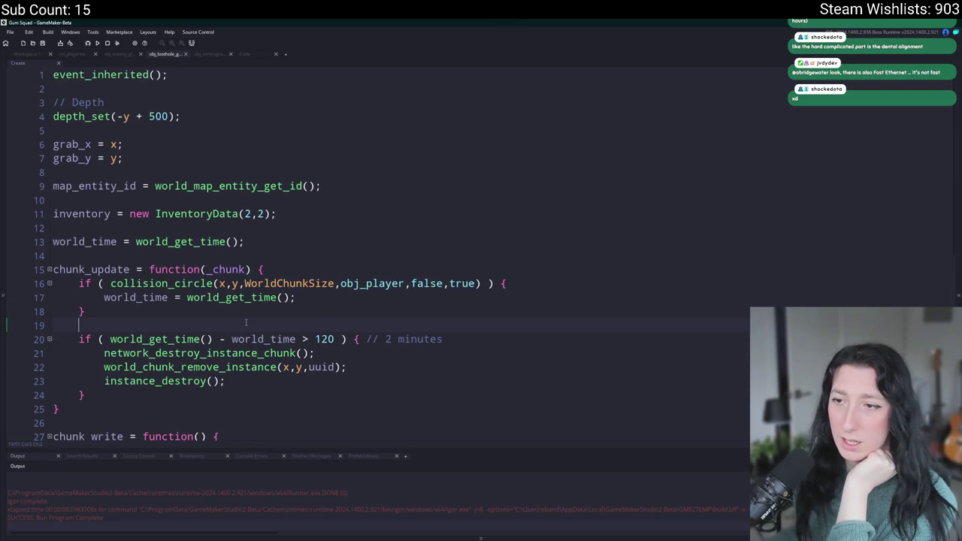
double_click(104, 269)
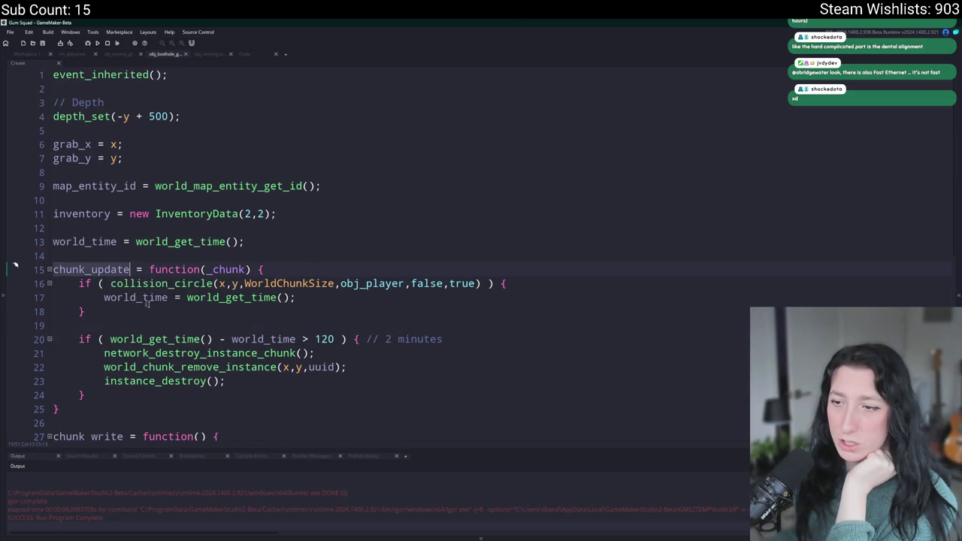
scroll(94, 274, "down", 4)
Search the whole project for 'chunk_write(' matches
double_click(89, 273)
key("ctrl+f")
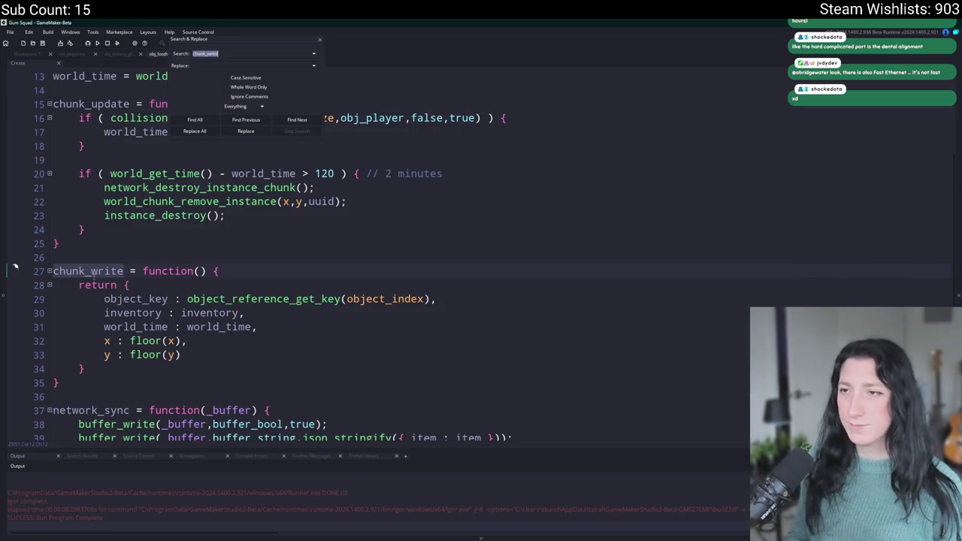
type("(")
key("Return")
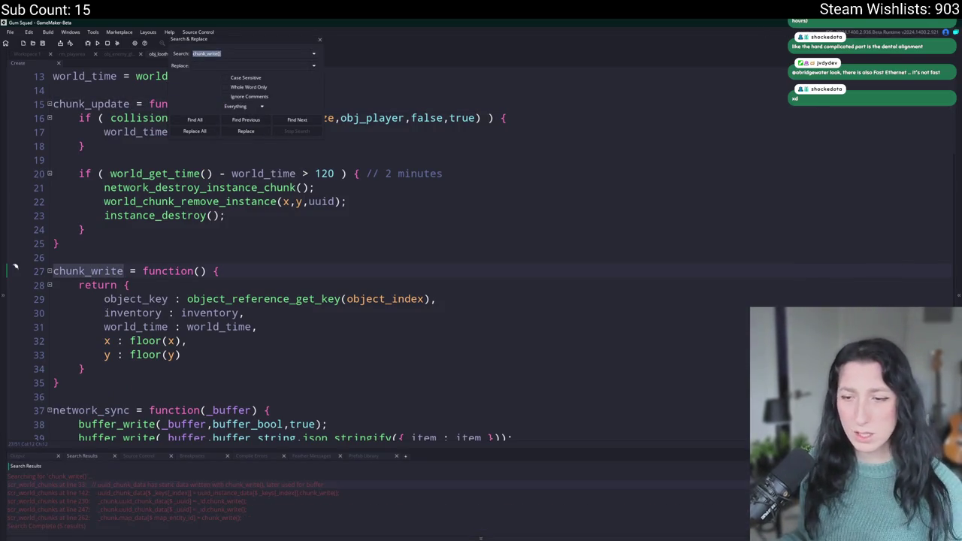
left_click(320, 39)
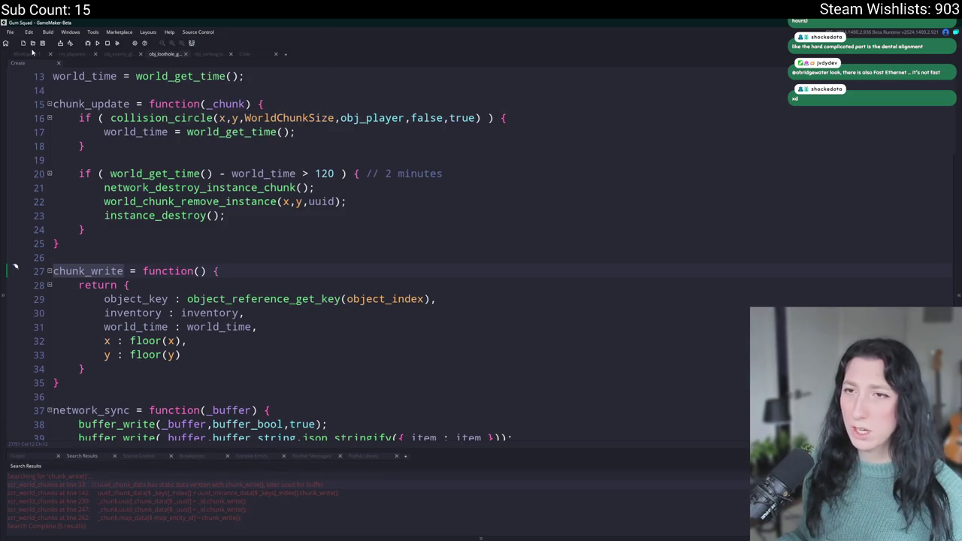
left_click(32, 51)
Open the obj_world object through a Ctrl+T search for '_world'
key("ctrl+t")
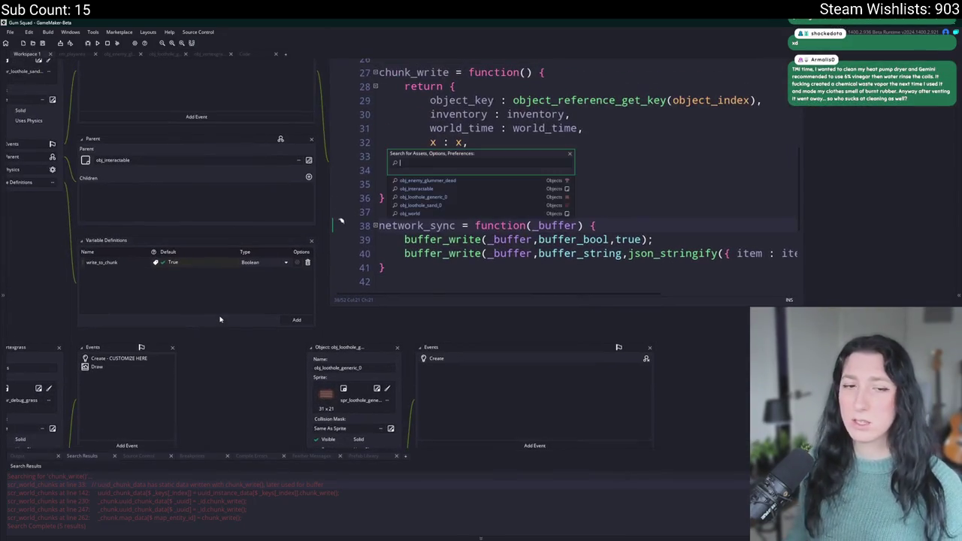
type("obj_world")
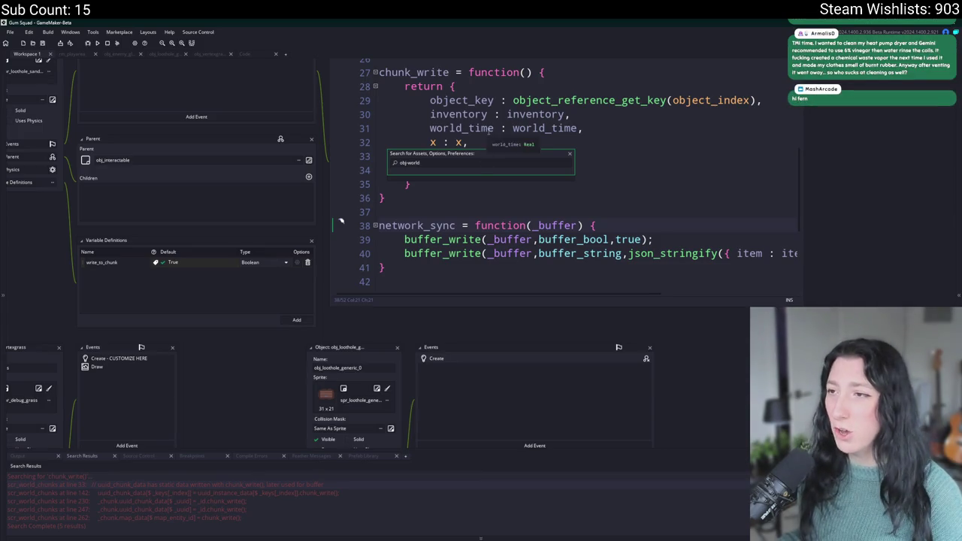
key("ctrl+a")
type("_")
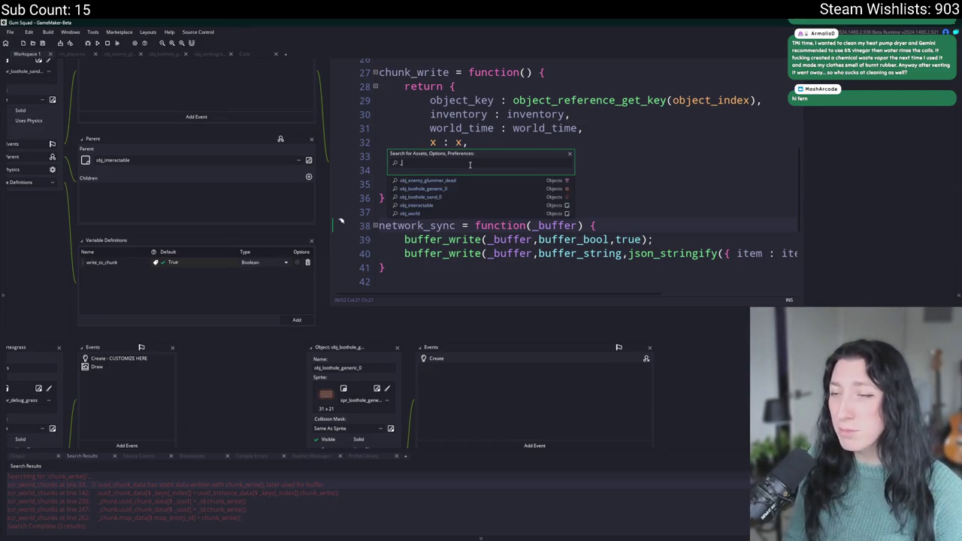
type("world")
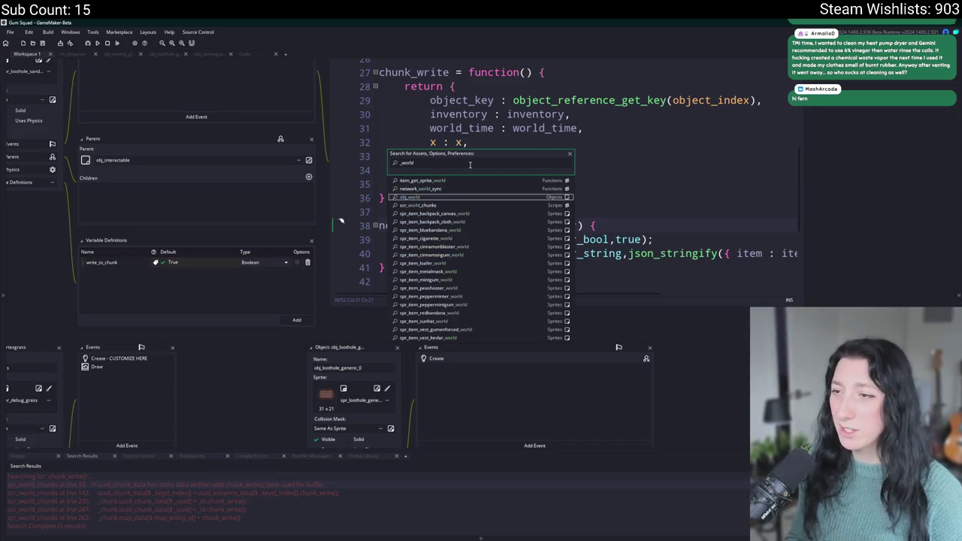
scroll(470, 165, "down", 1)
key("Return")
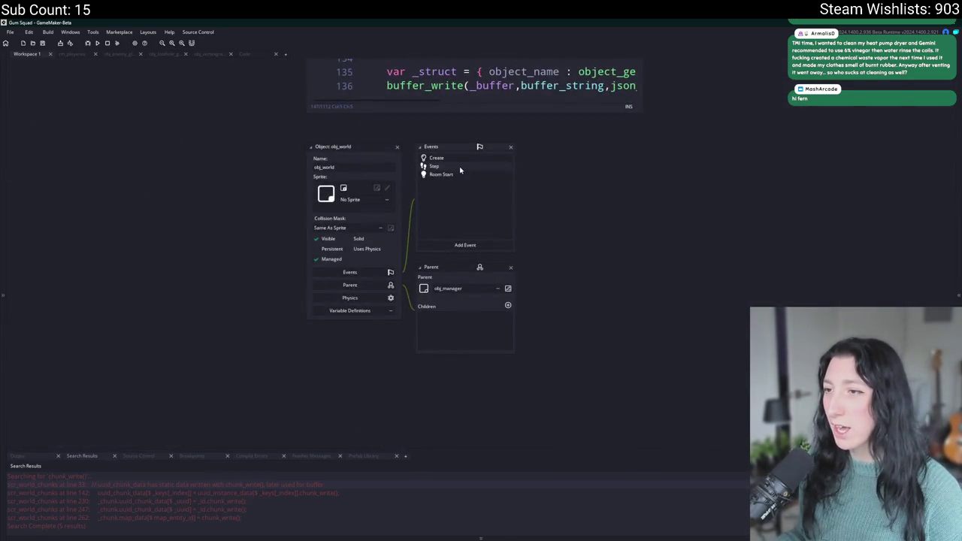
Jump from obj_world's Step code to the world_chunk_map_entity_write definition and inspect it
left_click(460, 166)
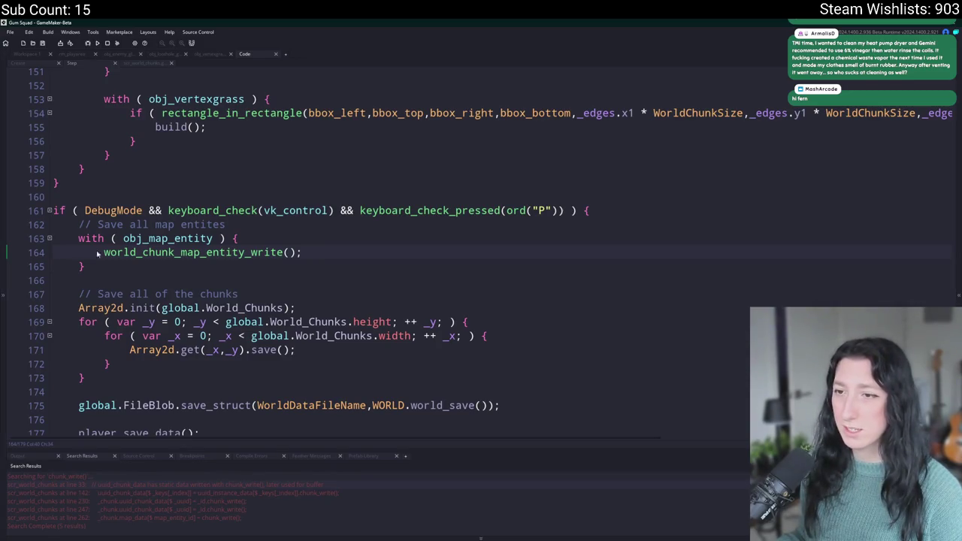
middle_click(243, 252)
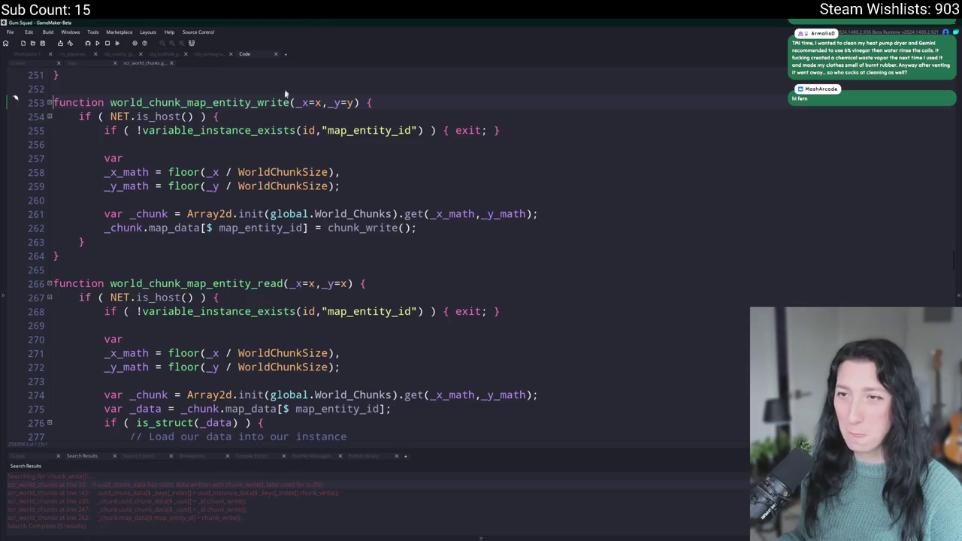
left_click(358, 214)
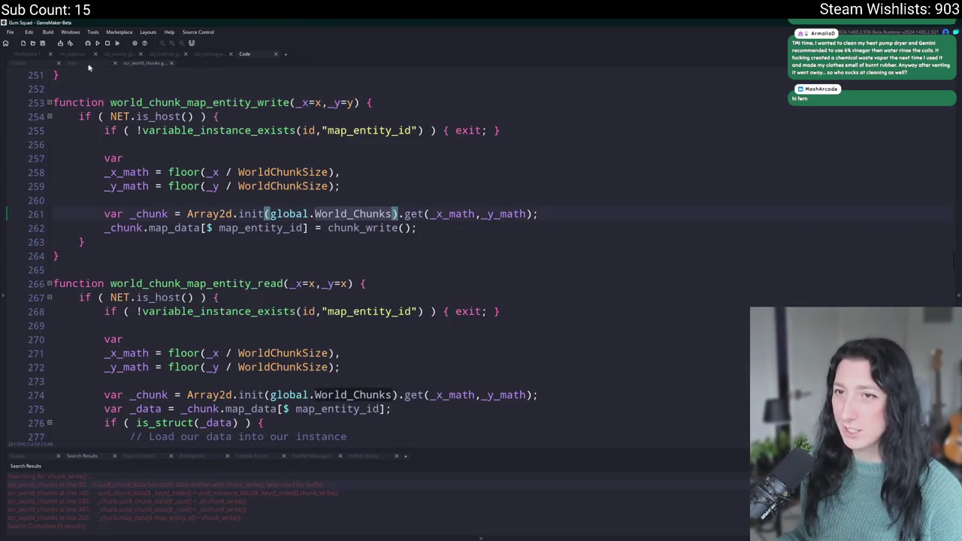
left_click(383, 227)
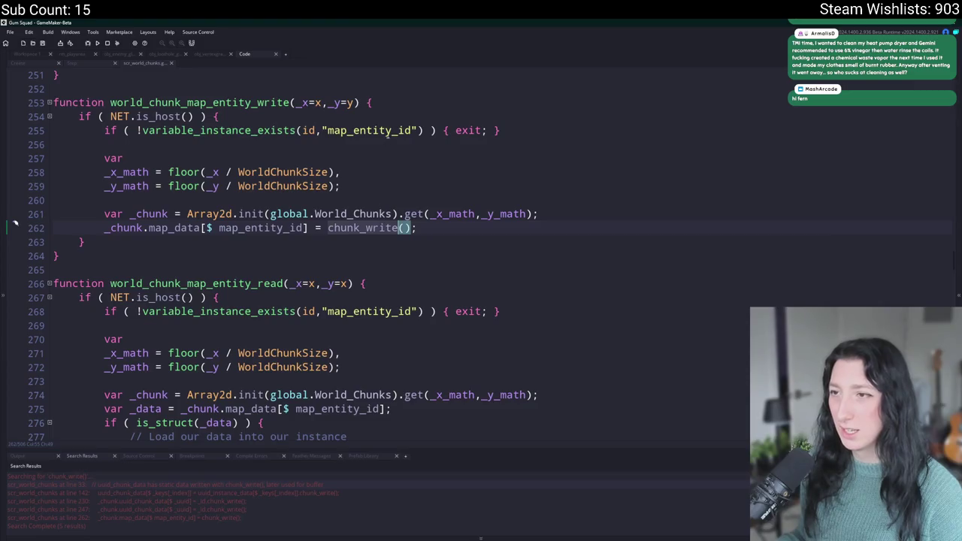
left_click(375, 134)
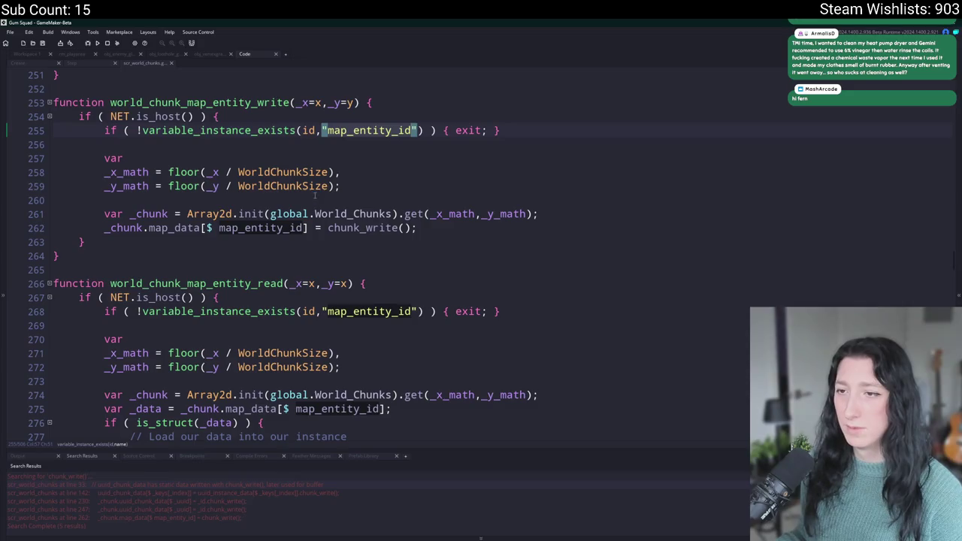
Highlight every use of map_entity_id there, then return to the obj_world editor
left_click(188, 213)
left_click_drag(186, 213, 530, 213)
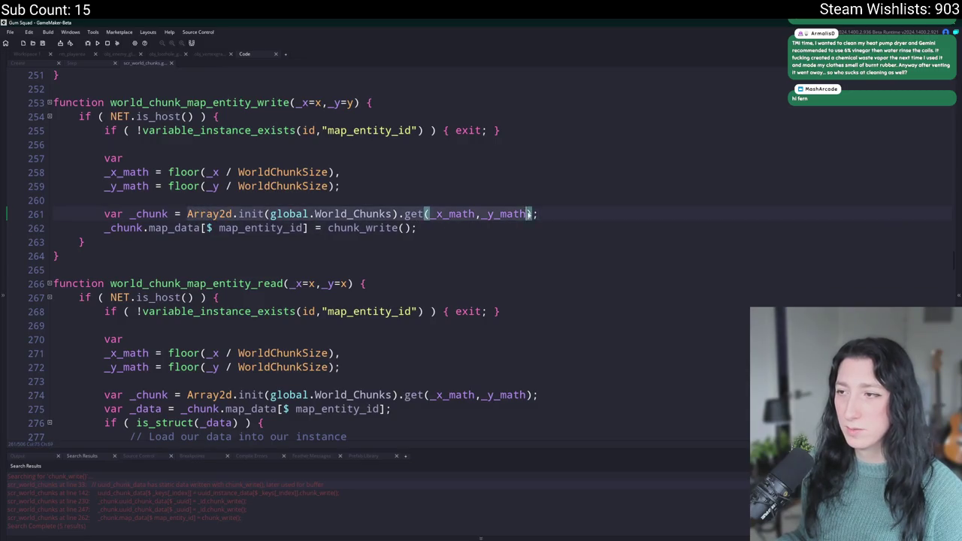
double_click(371, 130)
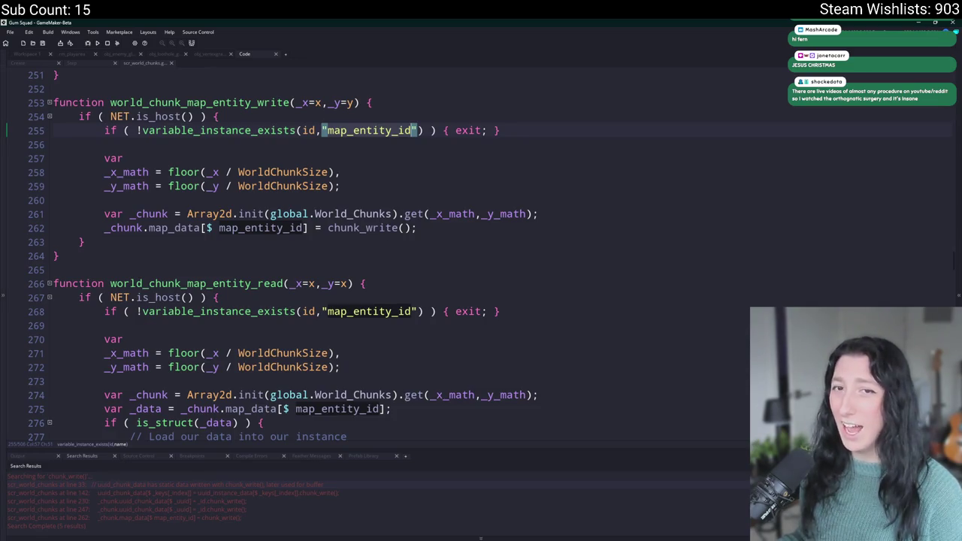
left_click(104, 145)
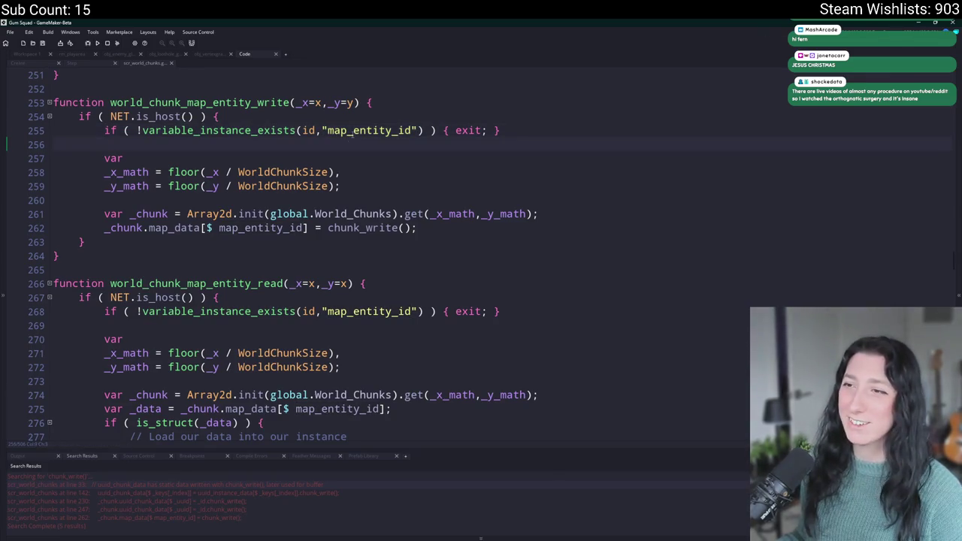
double_click(353, 131)
left_click(18, 56)
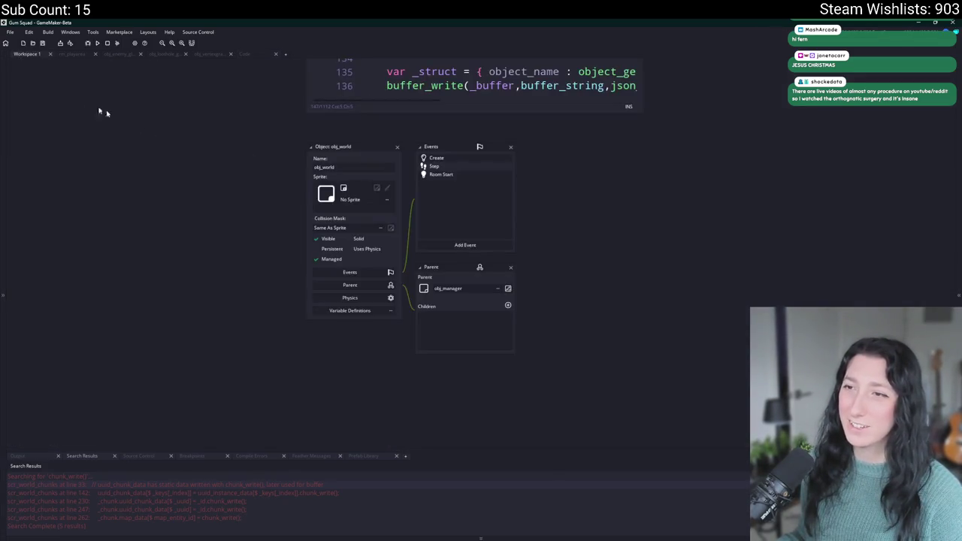
Follow the world_chunk_map_entity_write call in obj_world's Step code to its scr_world_chunks definition
double_click(451, 159)
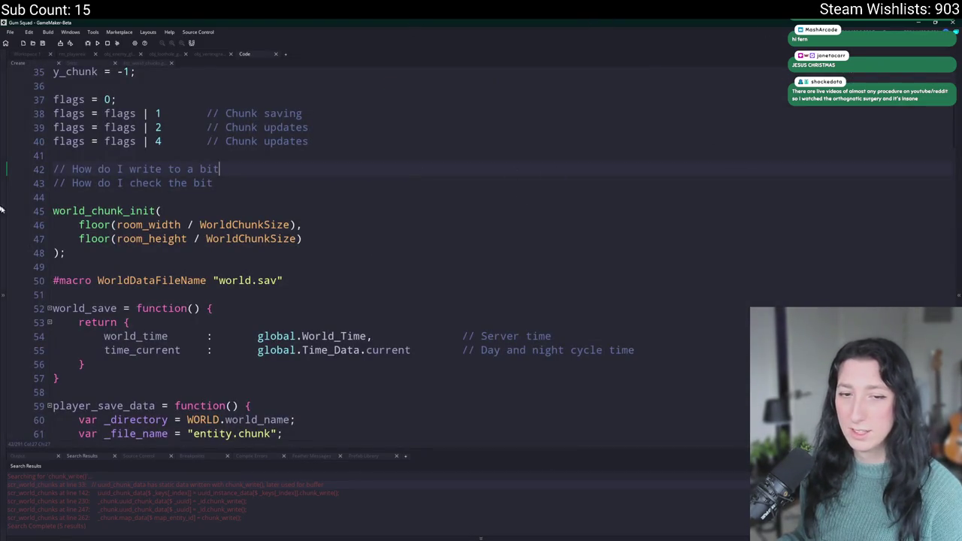
left_click(75, 63)
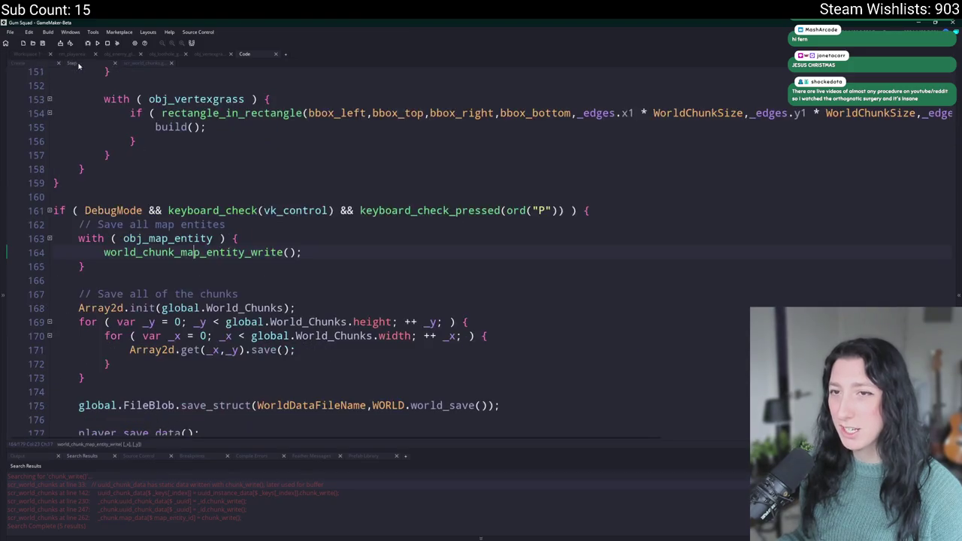
left_click(224, 150)
left_click(199, 251)
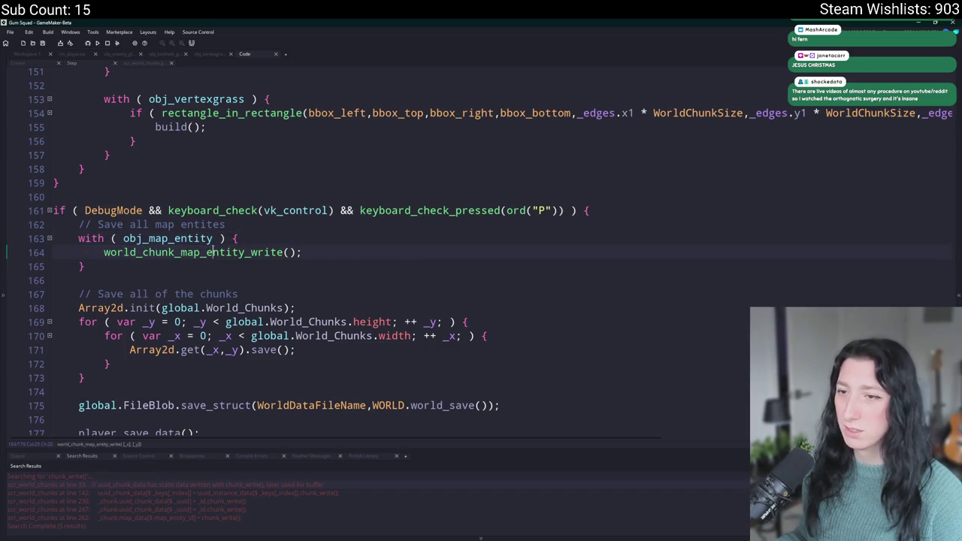
middle_click(211, 251)
scroll(363, 132, "up", 1)
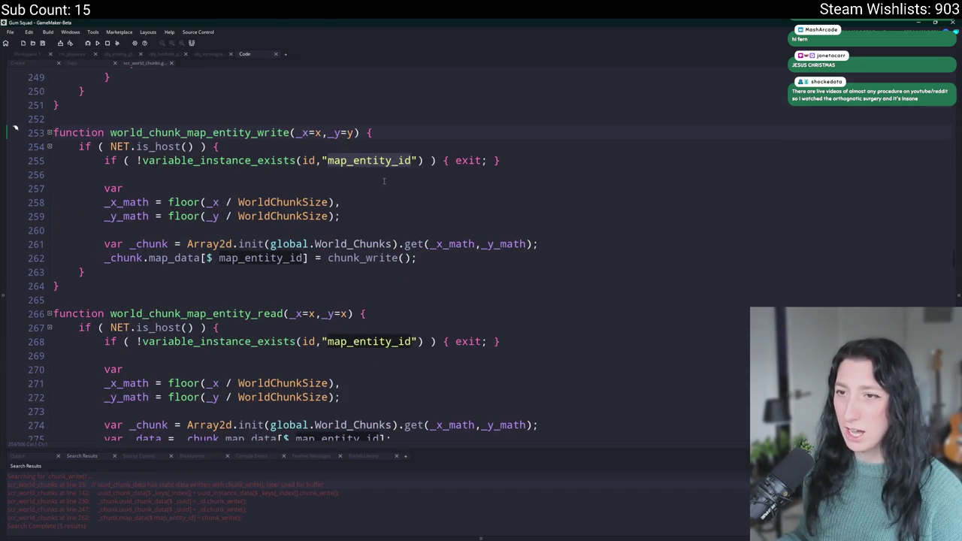
Compare map_entity_id on script line 255 with the loot-hole object's Create code
left_click(453, 172)
key("Return")
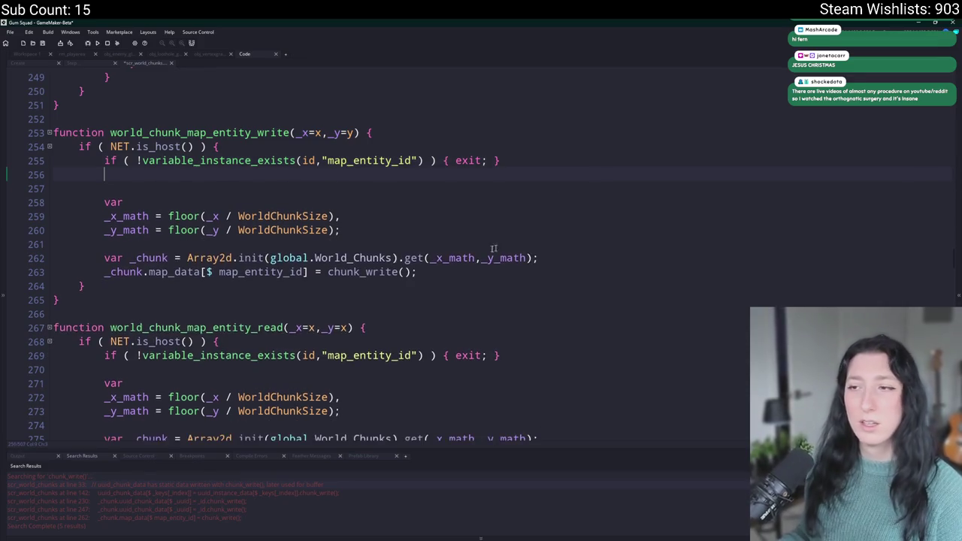
key("ctrl+z")
double_click(368, 160)
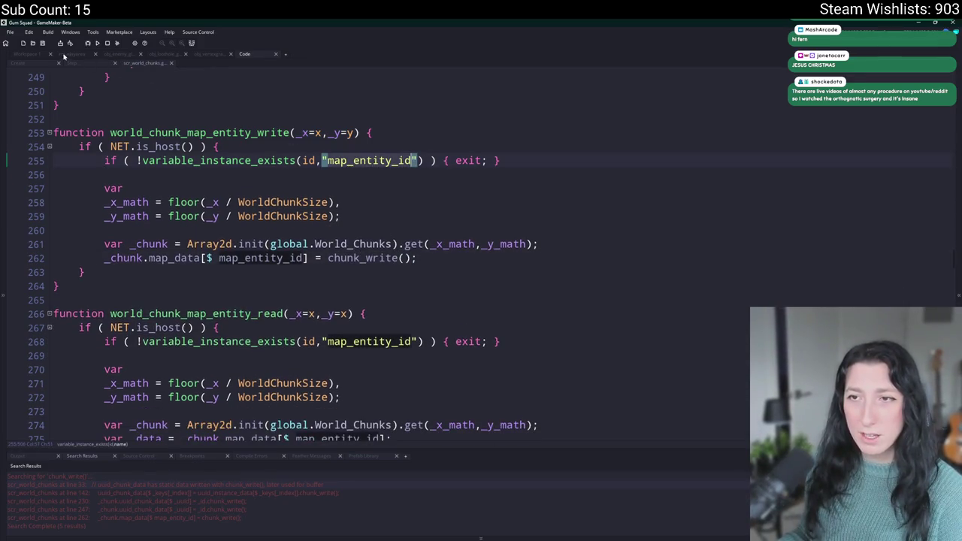
left_click(45, 55)
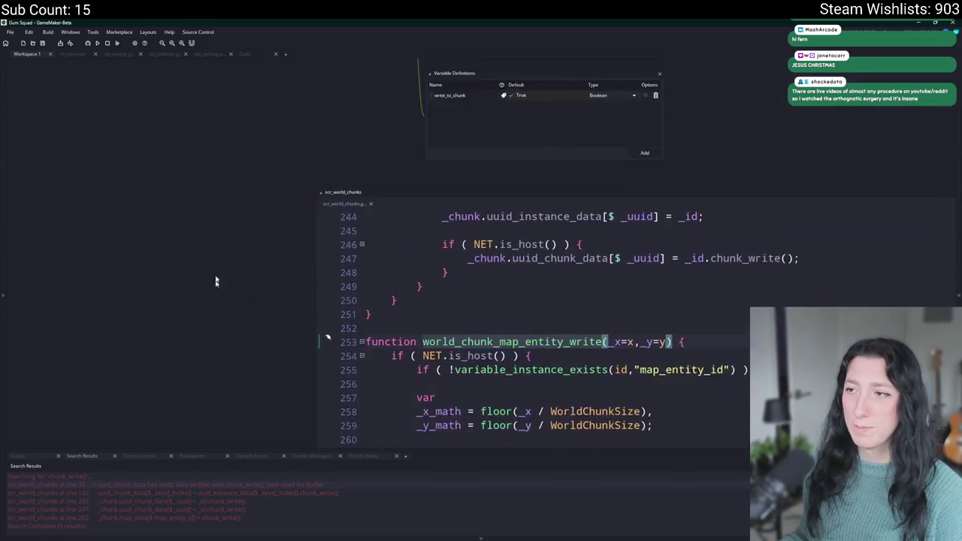
left_click(418, 158)
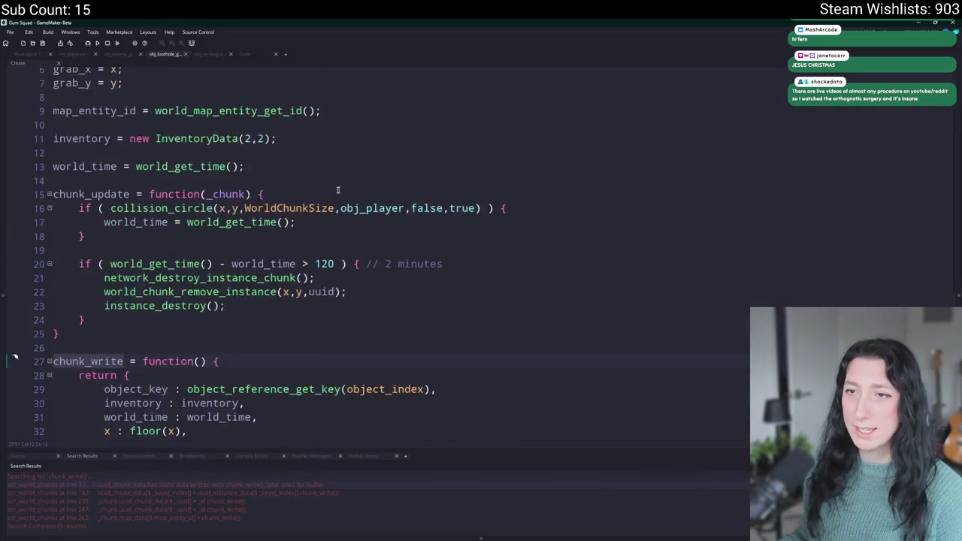
double_click(94, 125)
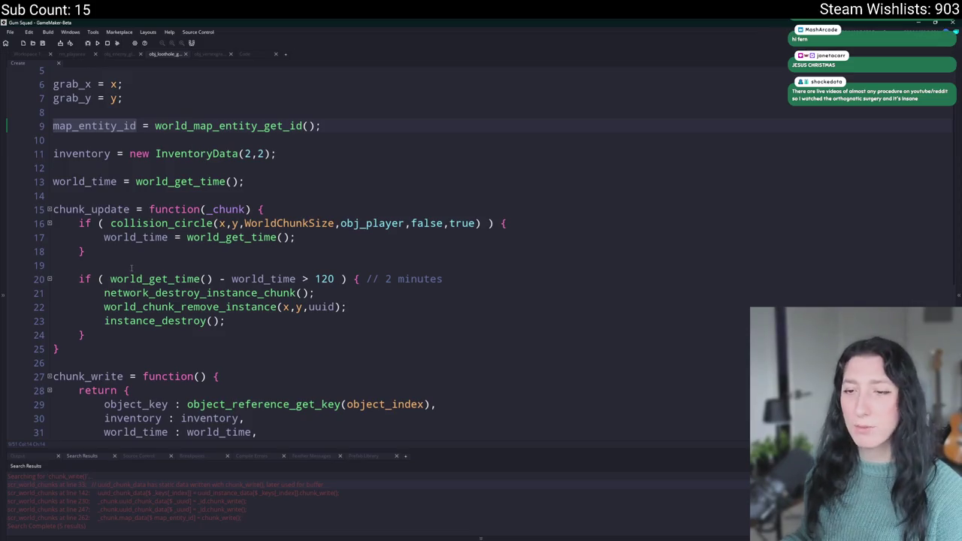
scroll(132, 267, "down", 2)
Add show_message("FWICK"); as the first line of chunk_write
left_click(242, 315)
key("Return")
type("show-mes")
key("BackSpace")
key("BackSpace")
key("BackSpace")
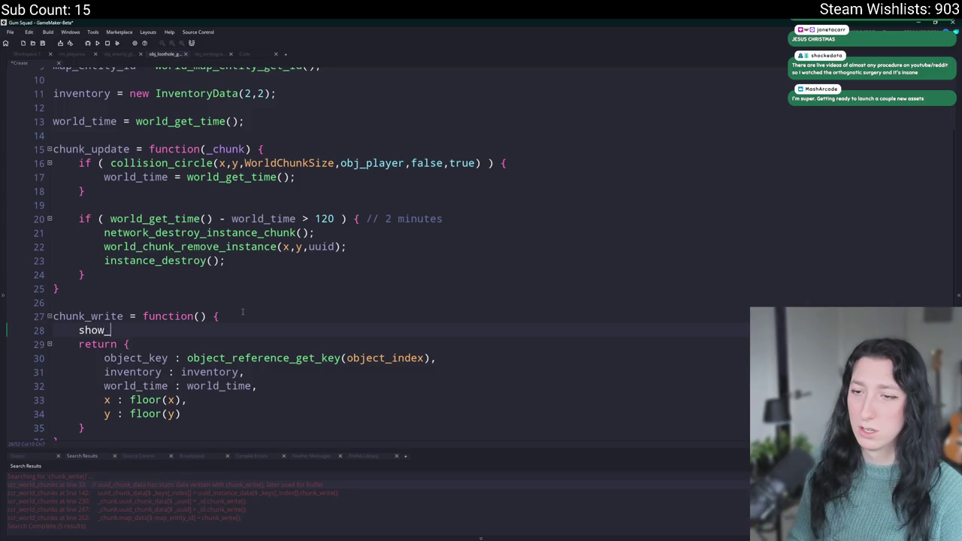
type("mess")
key("Return")
type("(\"FWICK\");")
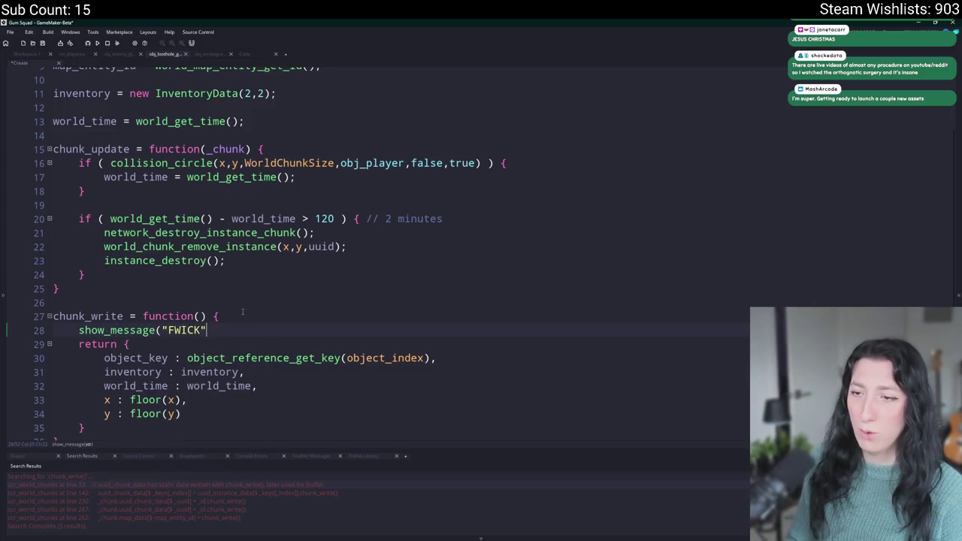
Run the game, create a lobby, close it, and undo the FWICK line
key("F5")
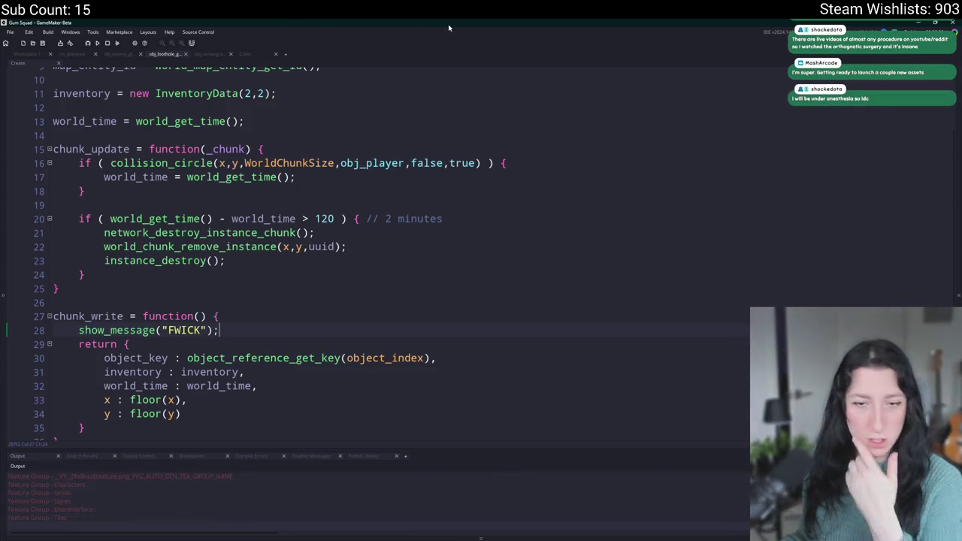
left_click(481, 326)
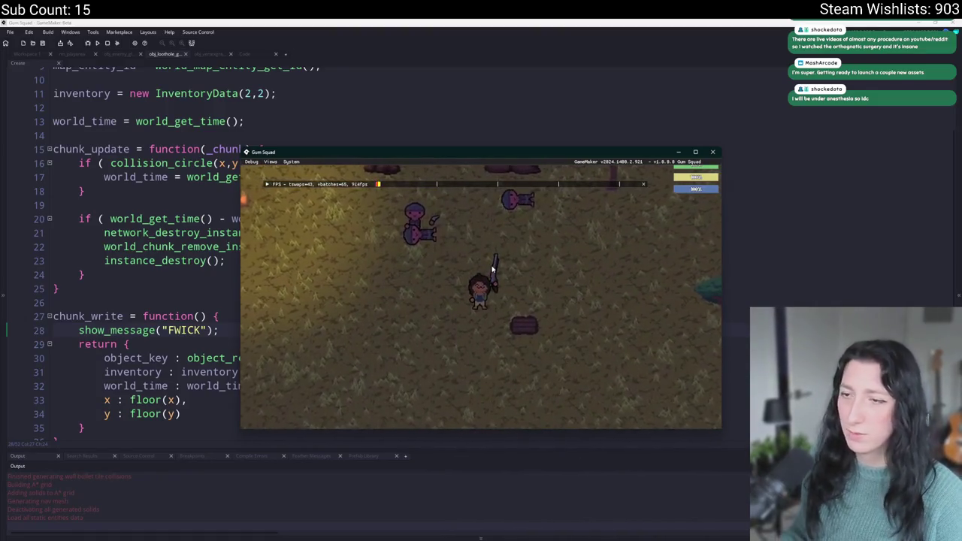
left_click(712, 152)
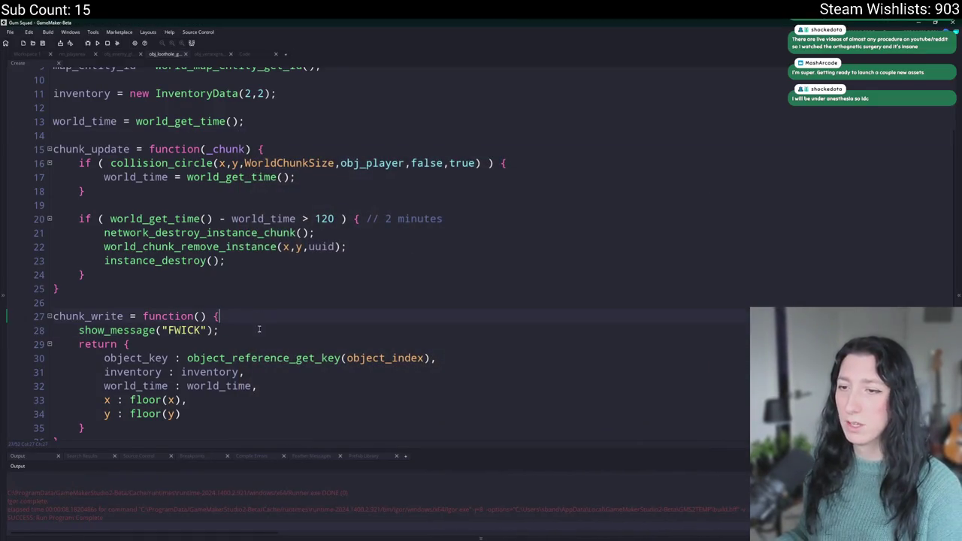
key("ctrl+z")
Open obj_world's Create event code and scroll through it
left_click(28, 54)
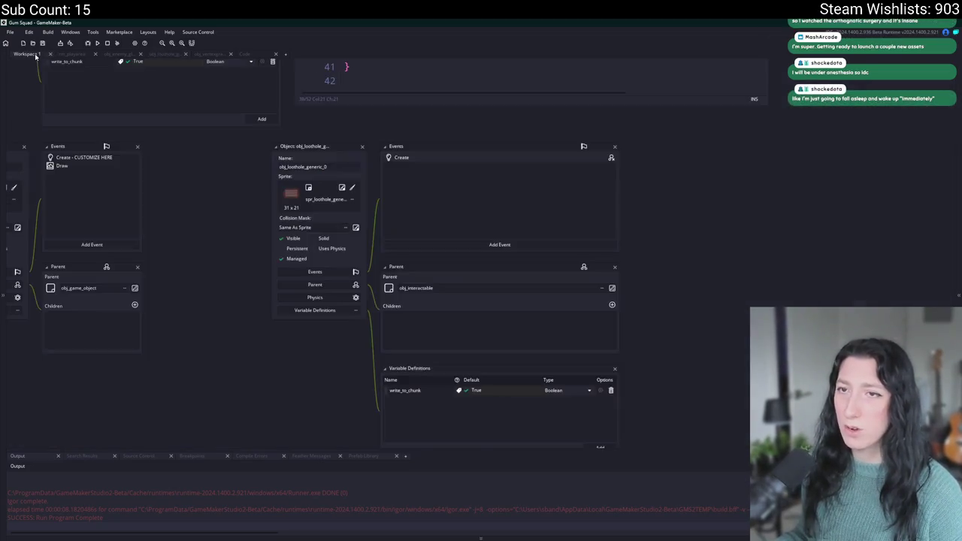
key("ctrl+t")
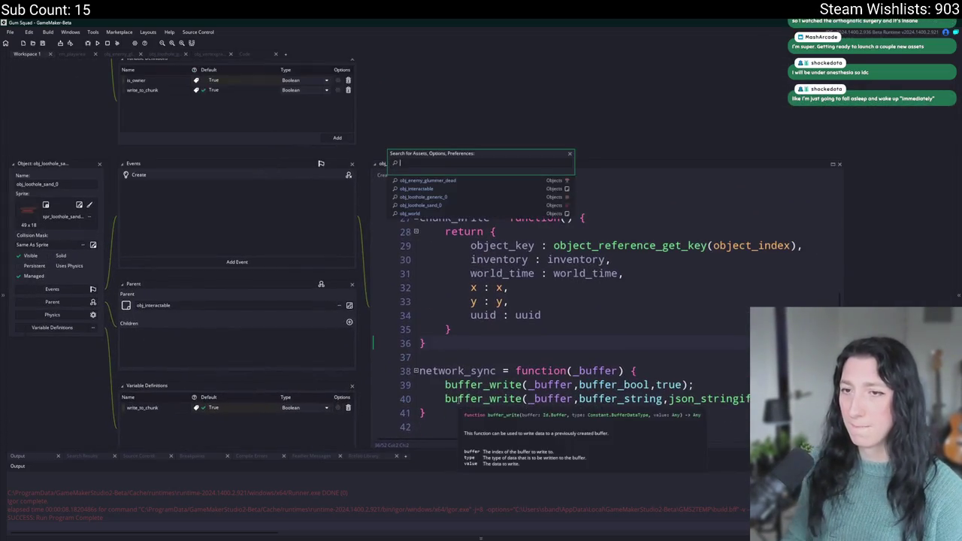
type("obj_wor")
key("Return")
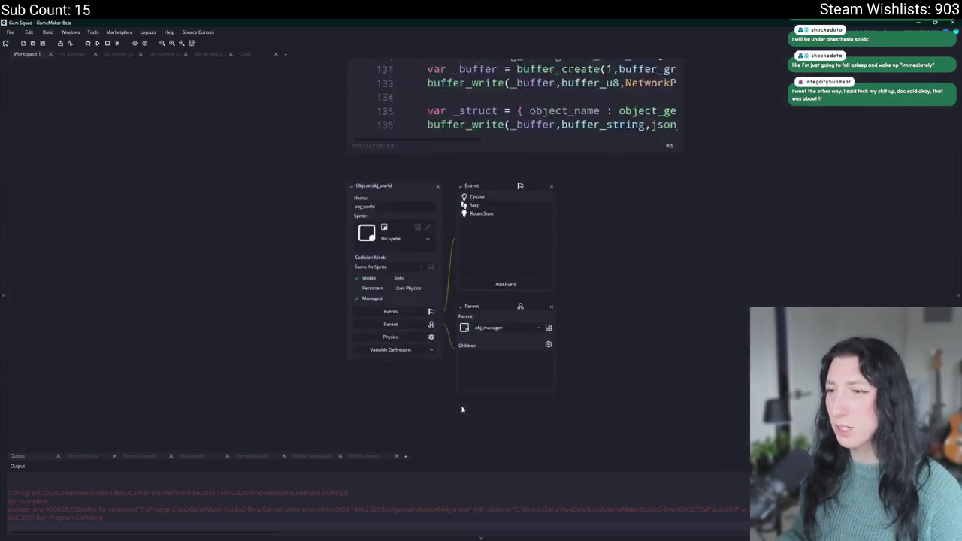
double_click(535, 159)
scroll(524, 322, "down", 15)
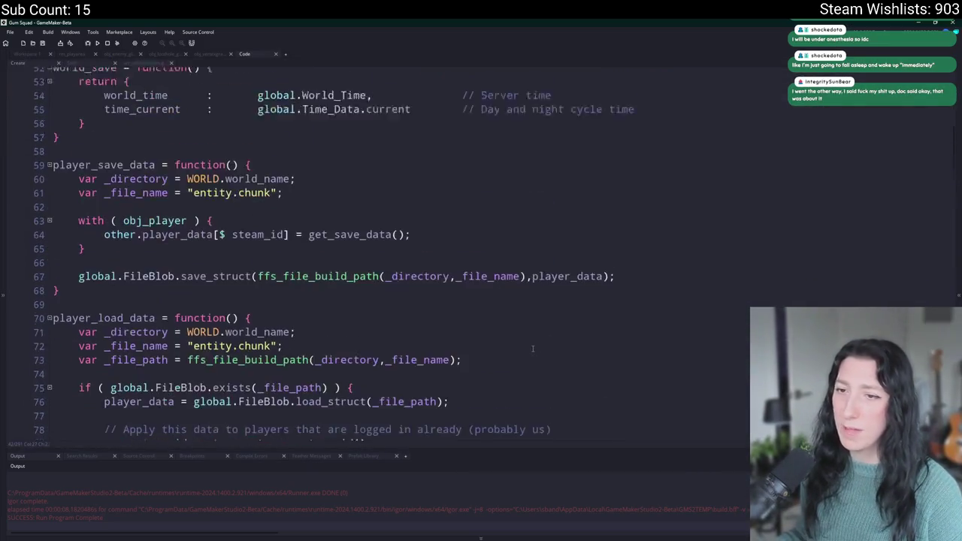
scroll(524, 322, "down", 4)
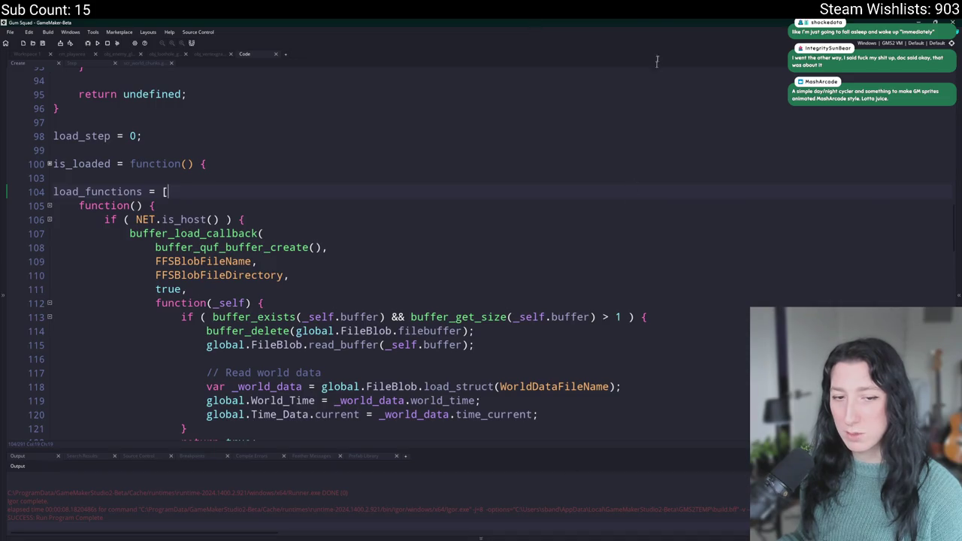
scroll(496, 130, "down", 5)
scroll(428, 237, "up", 5)
scroll(427, 237, "up", 10)
scroll(423, 238, "down", 5)
From the Step code, jump to world_chunk_map_entity_write and open a line after map_data
left_click(70, 64)
scroll(305, 323, "down", 1)
left_click(329, 303)
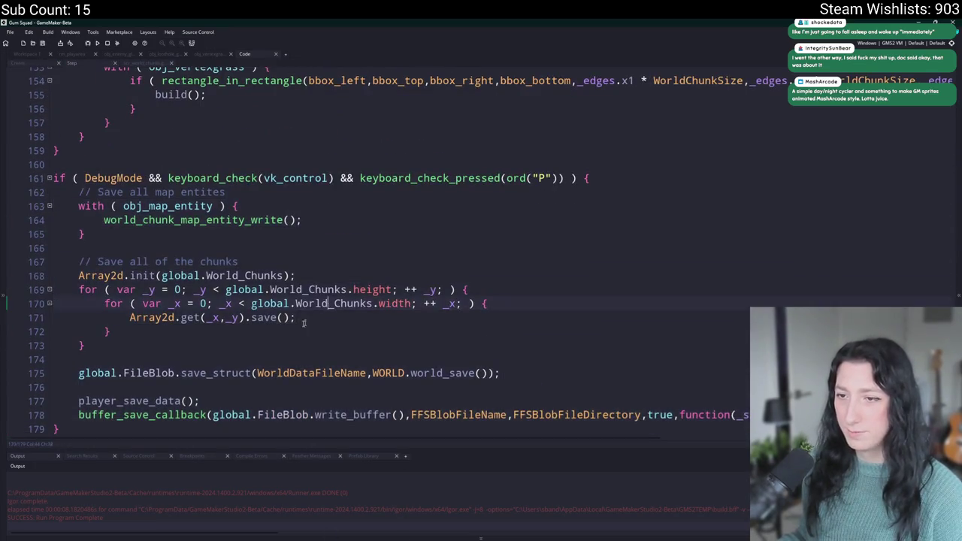
middle_click(251, 220)
left_click(481, 217)
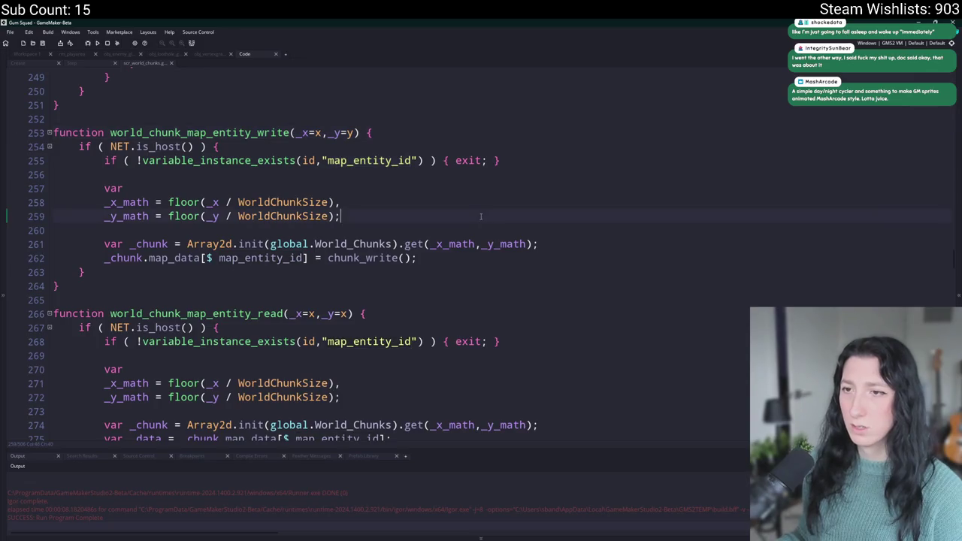
key("Return")
key("Return")
Playtest with show_message(object_get_name(object_index)); added, then delete that line and save
type("show_message(obj")
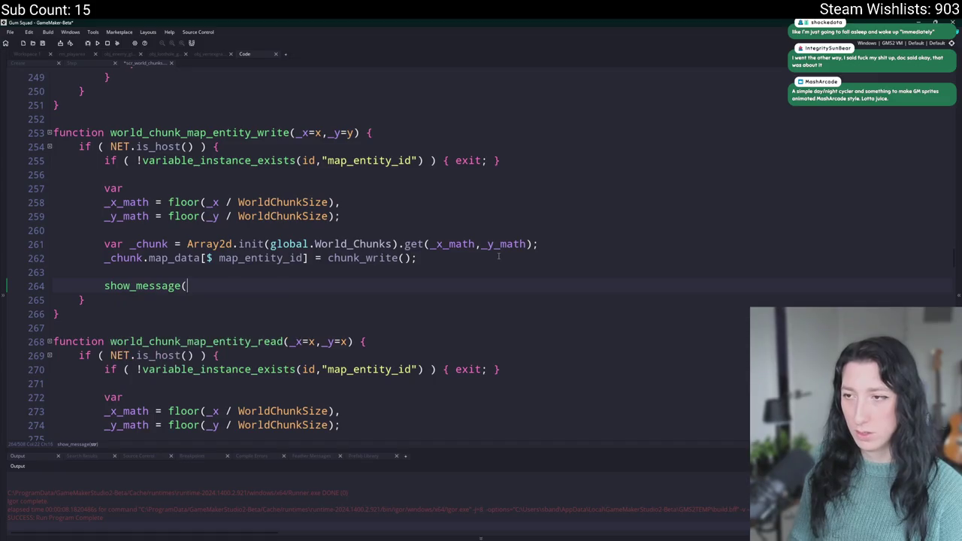
type("ect_get_name(o")
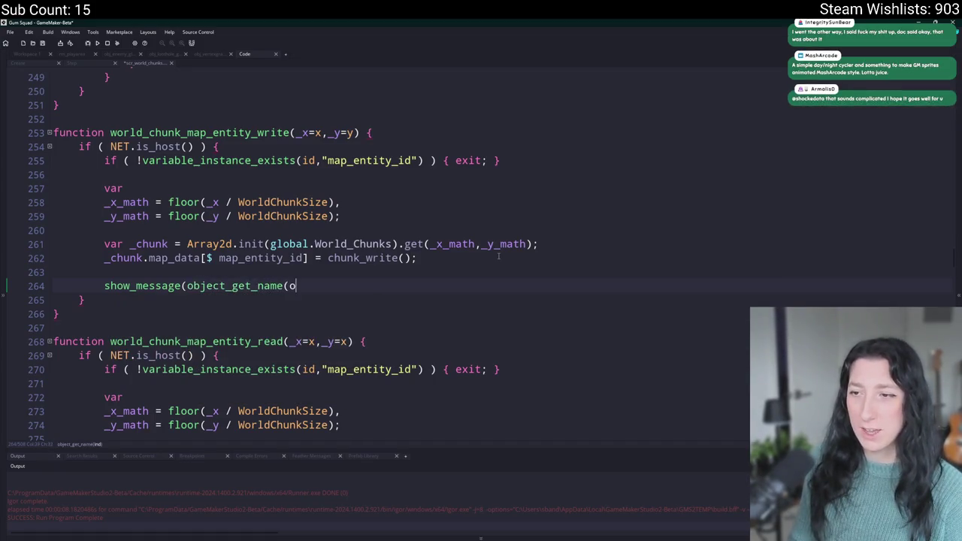
type("bject_index));")
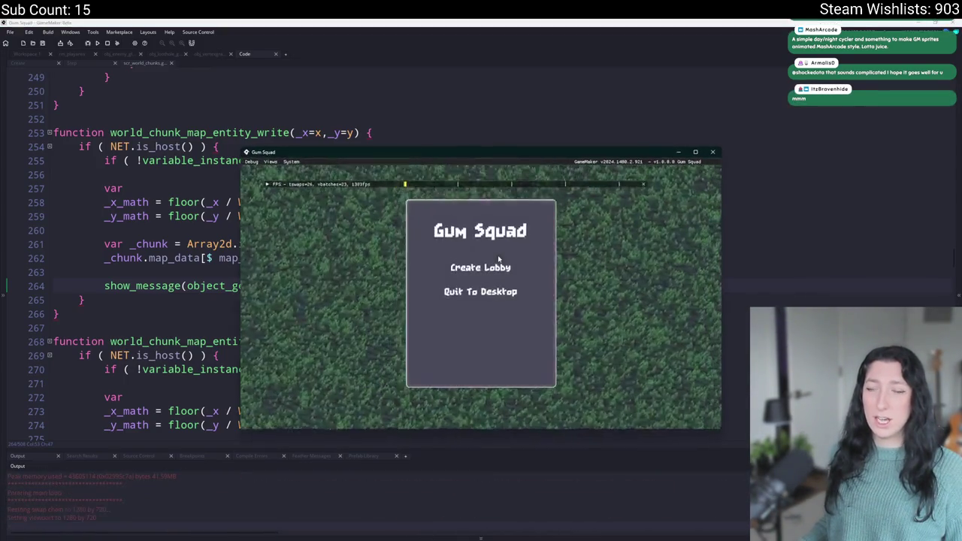
left_click(712, 152)
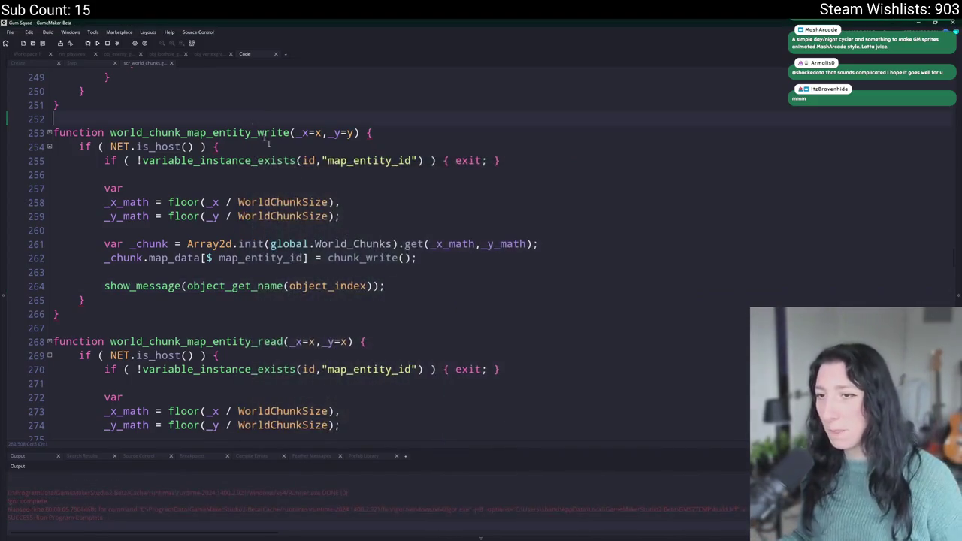
left_click_drag(385, 286, 64, 265)
key("BackSpace")
key("ctrl+s")
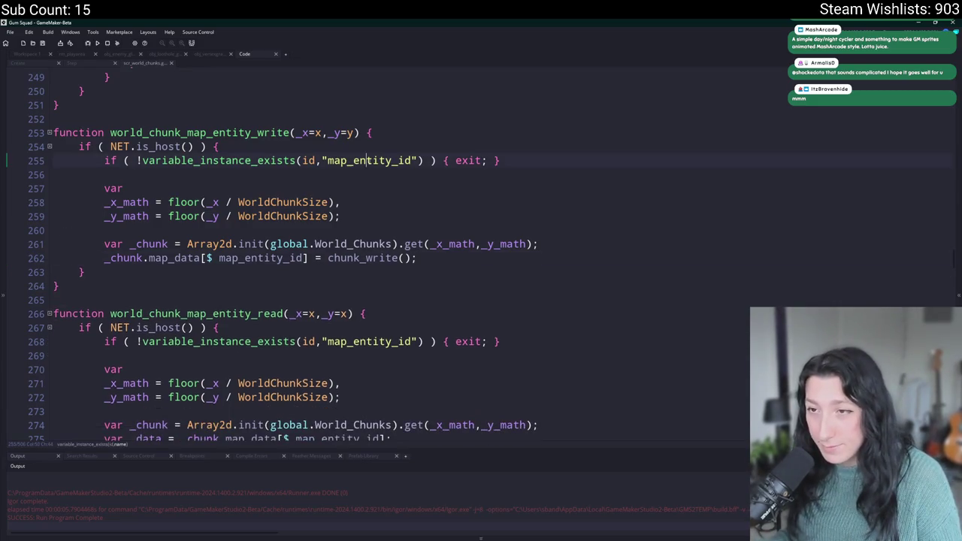
double_click(363, 160)
left_click(36, 56)
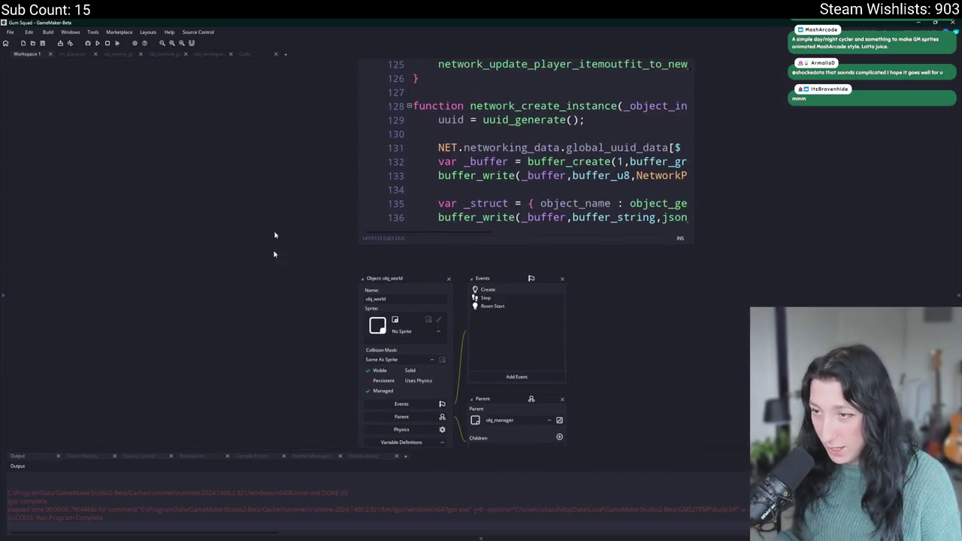
scroll(280, 175, "up", 15)
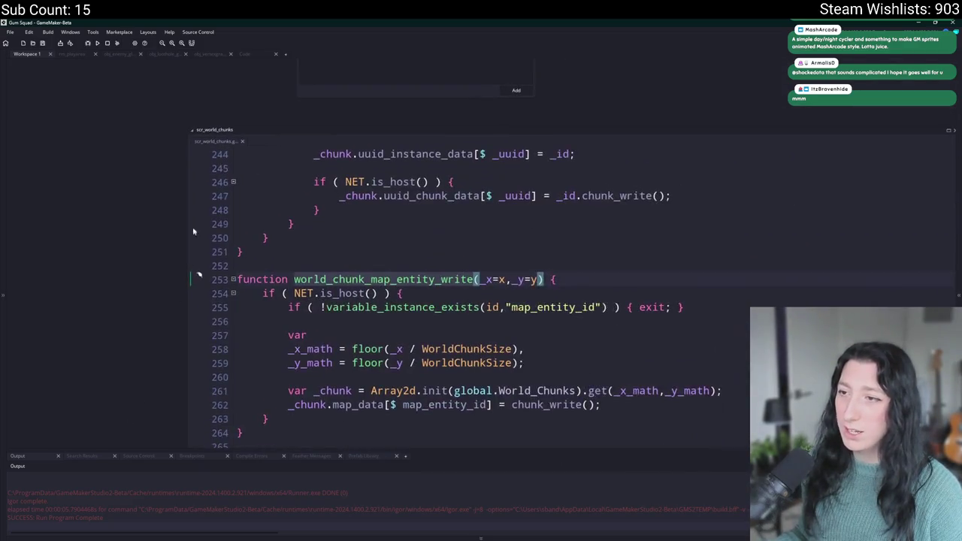
scroll(147, 288, "up", 10)
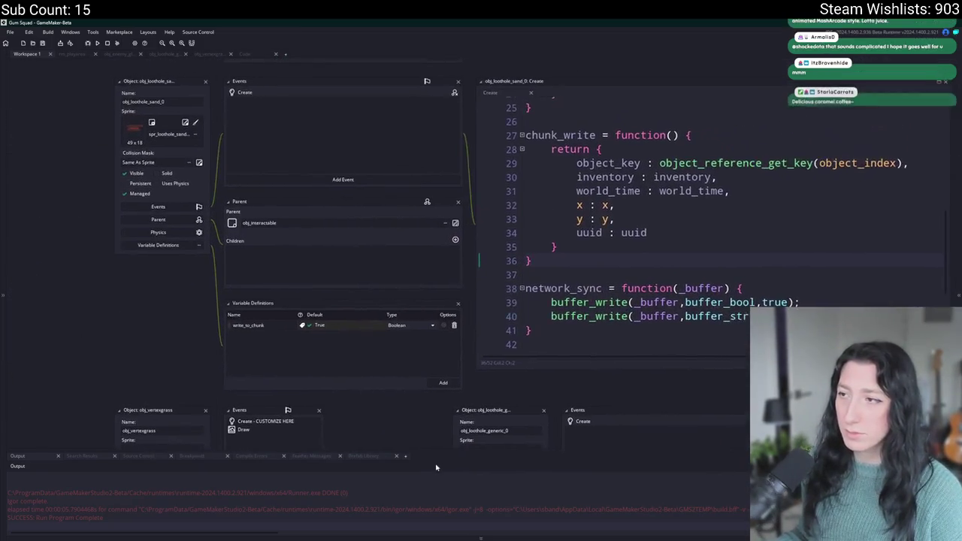
scroll(315, 134, "up", 5)
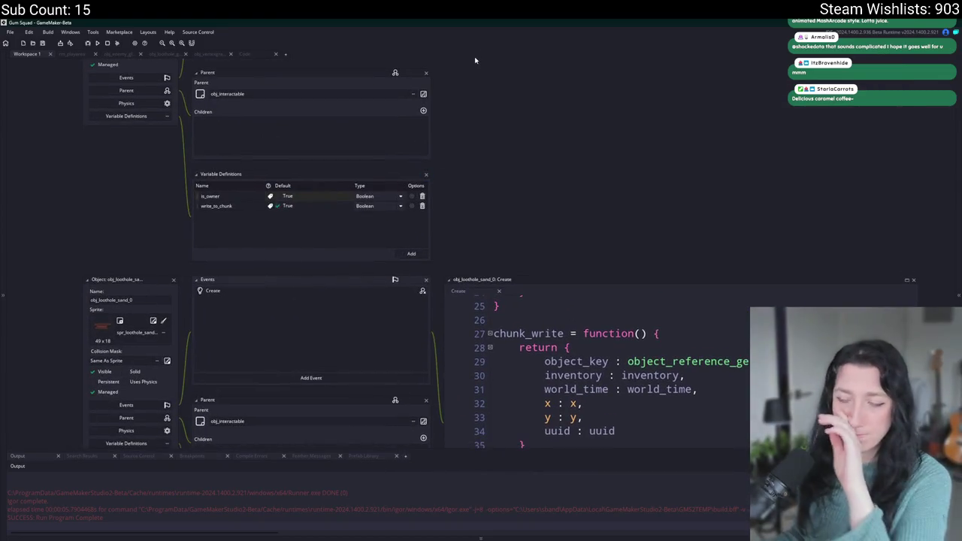
scroll(571, 75, "up", 2)
key("ctrl+t")
type("obj")
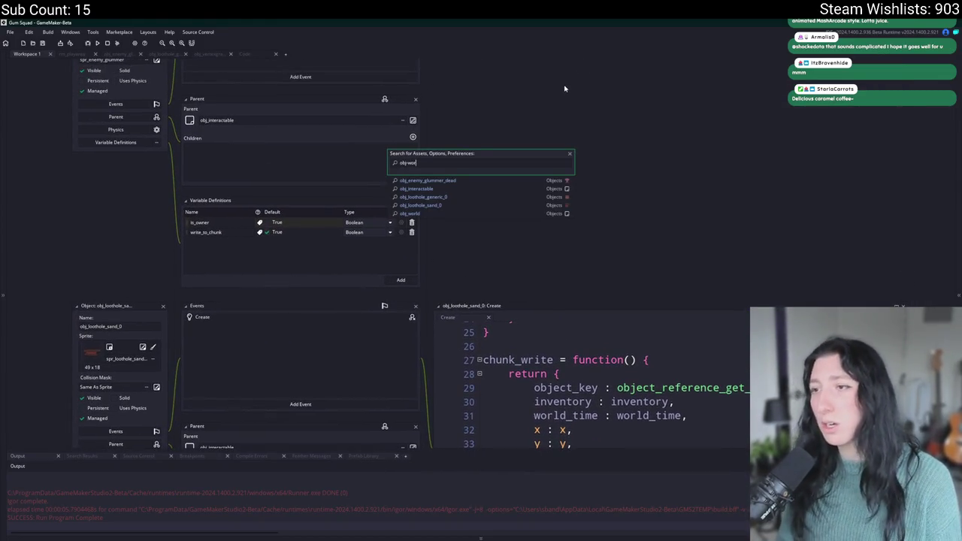
type("_wo")
key("Return")
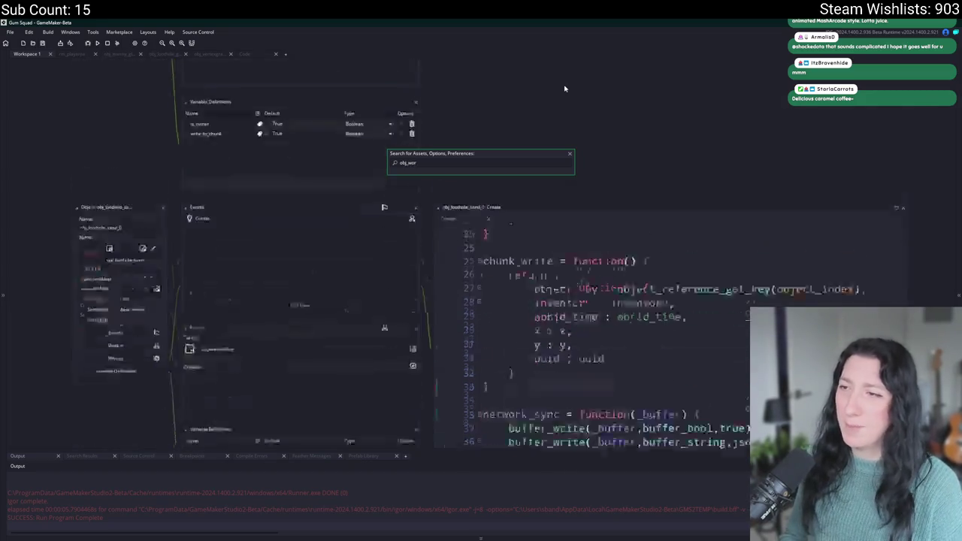
scroll(377, 212, "up", 2)
key("ctrl+Tab")
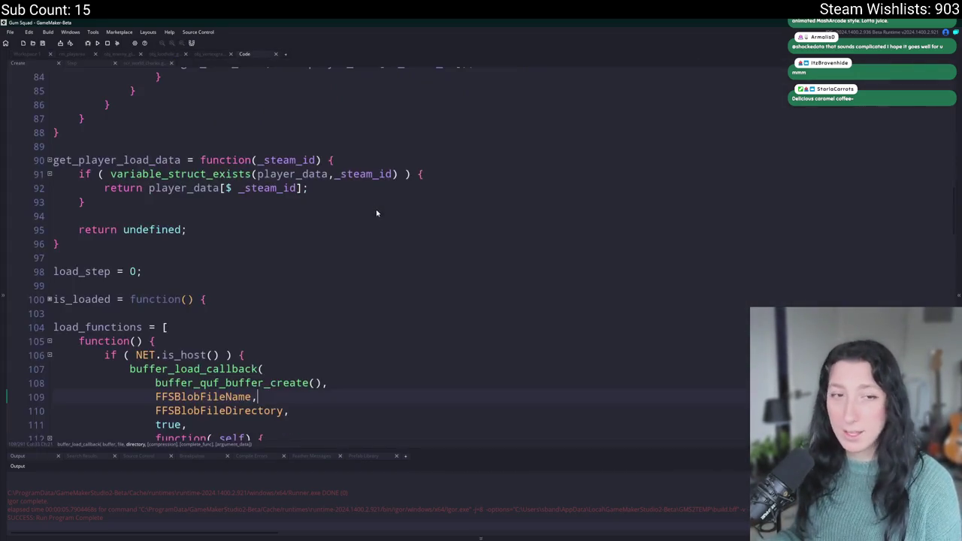
left_click(459, 244)
scroll(459, 244, "down", 4)
scroll(459, 244, "up", 1)
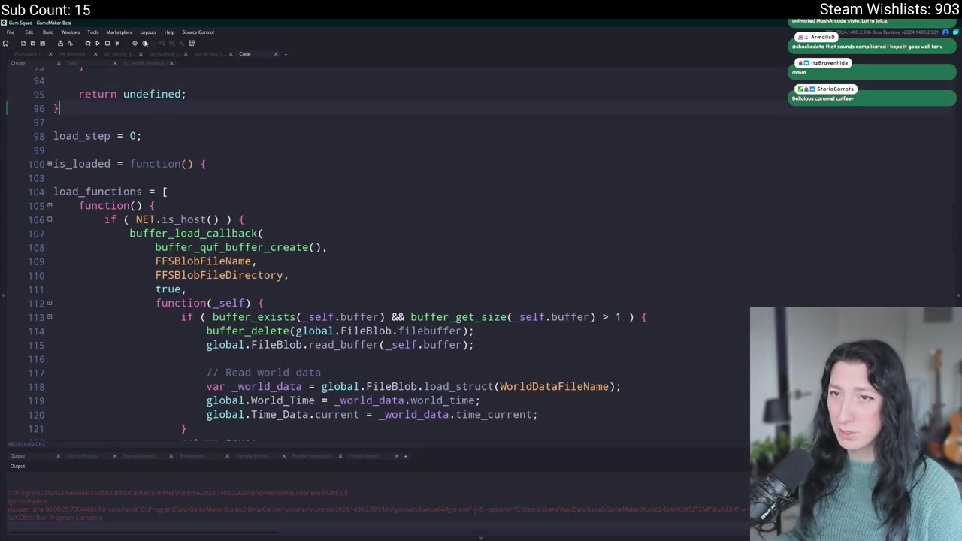
left_click(87, 64)
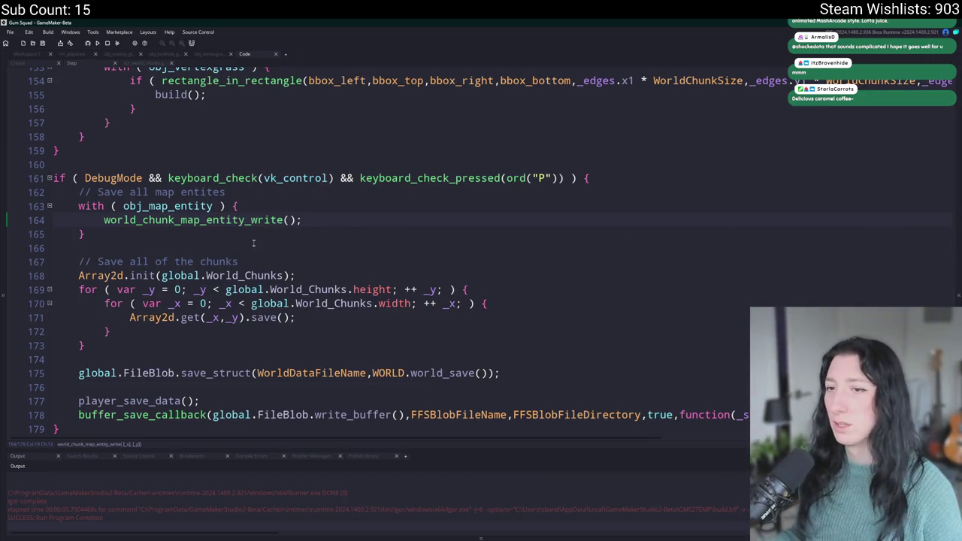
key("F12")
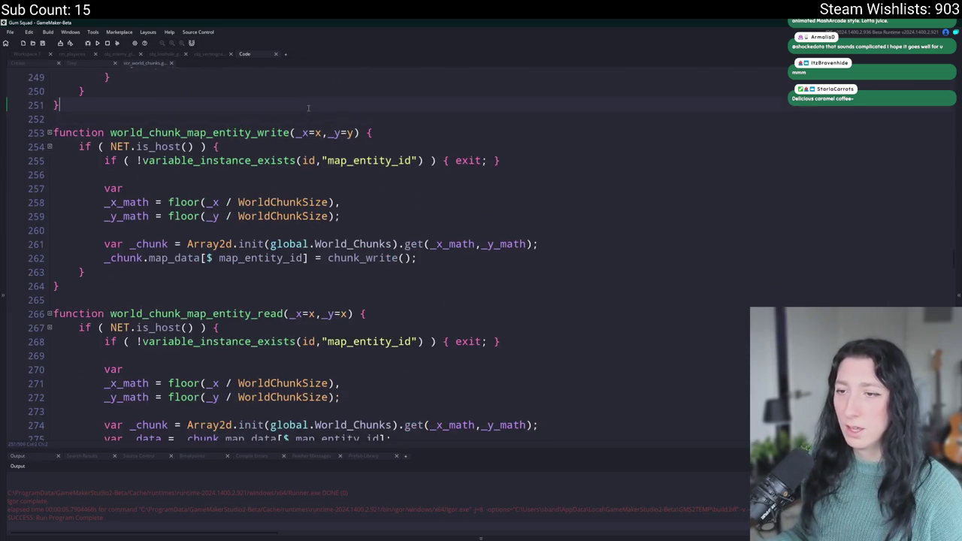
scroll(309, 108, "up", 3)
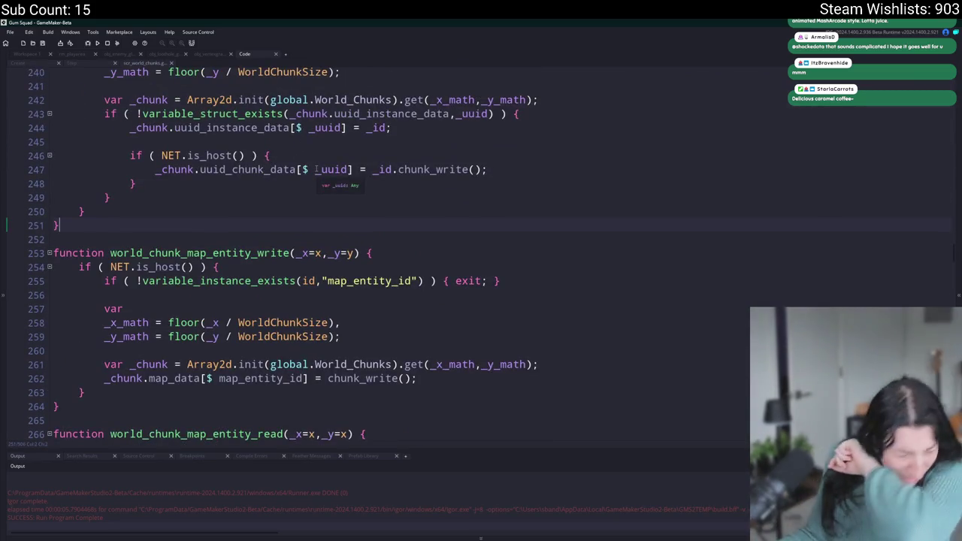
key("Return")
key("Return")
In scr_world_chunks, declare world_chunk_write_map_entities() with a with (obj_map_entity) block
type("func")
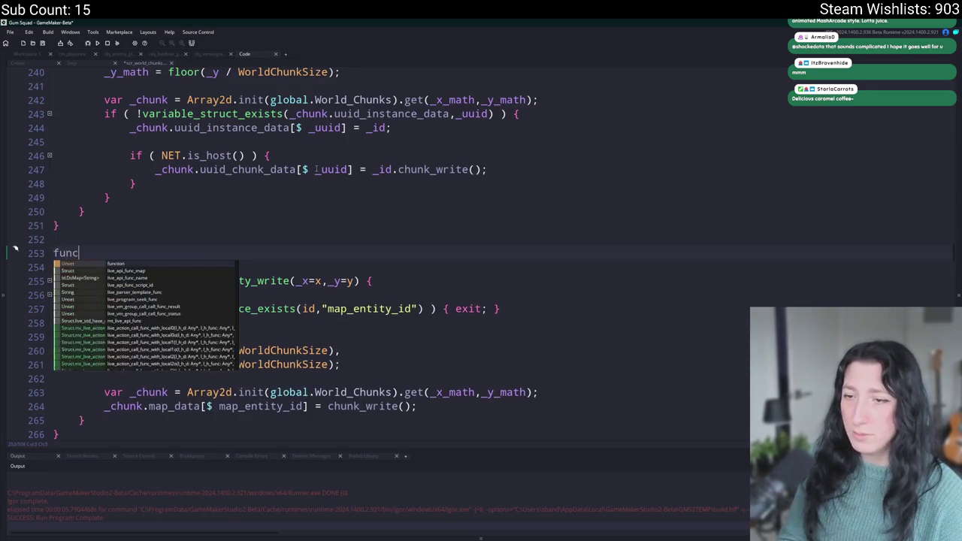
type("tion world_chunk_")
type("write_o")
type("bjec")
key("BackSpace")
key("BackSpace")
key("BackSpace")
type("ap_entities")
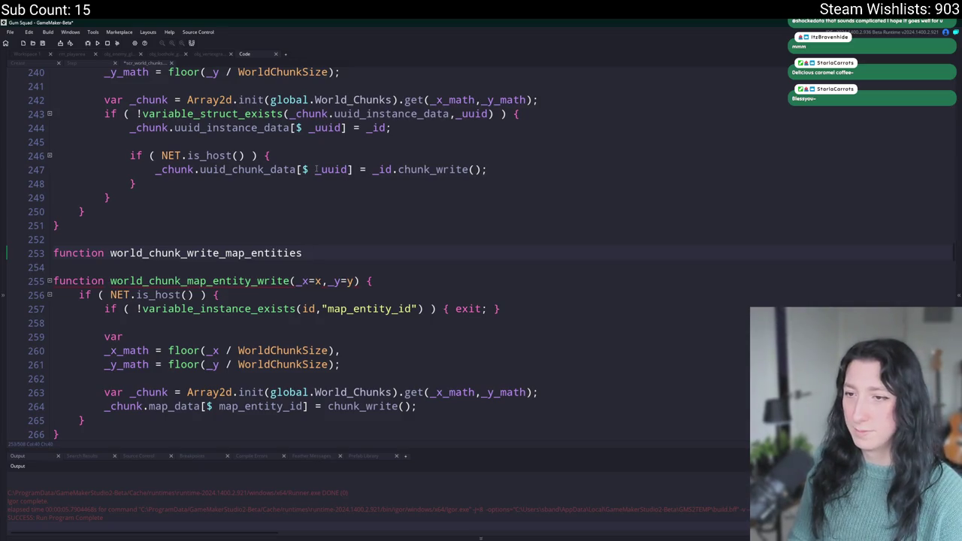
type("() {")
key("Return")
type("with(")
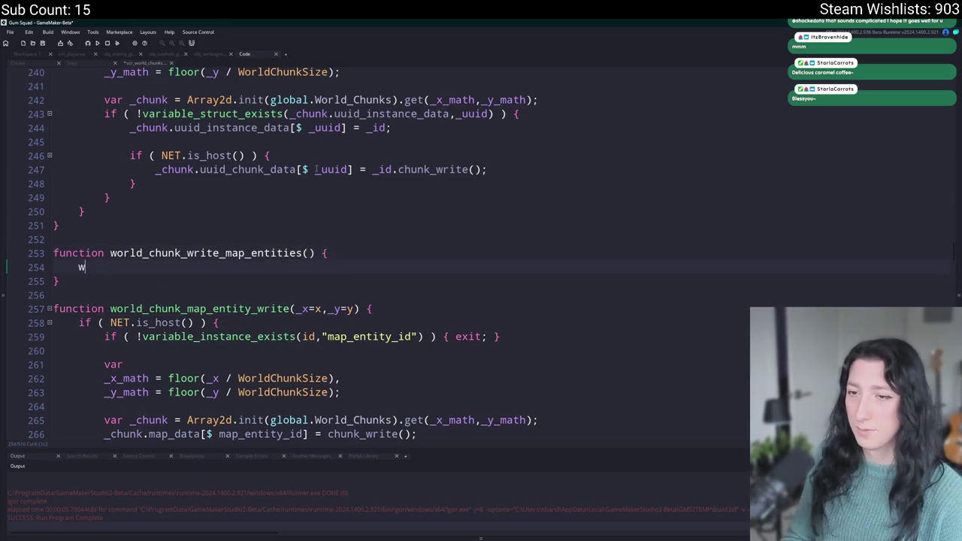
key("BackSpace")
type("(")
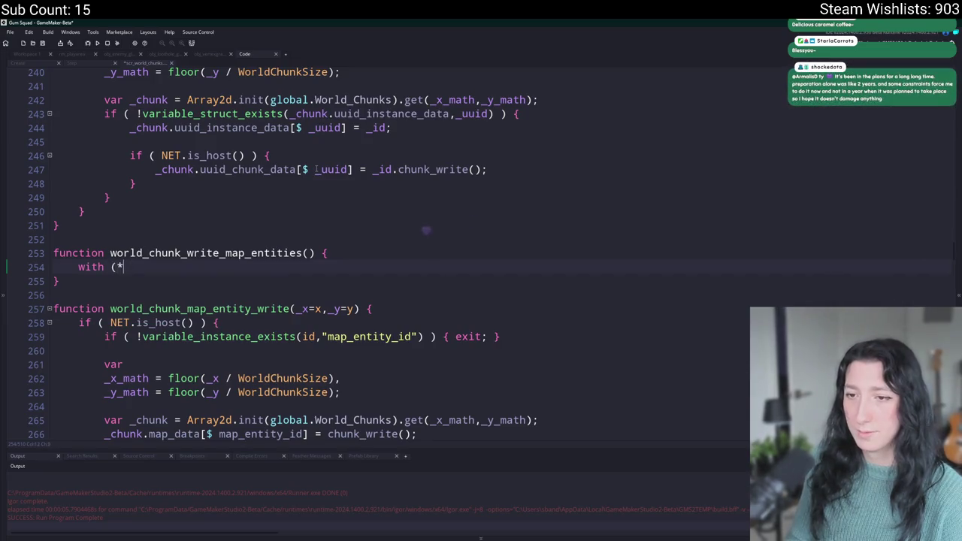
type(" obj_map_ent")
key("Down")
key("Down")
key("Down")
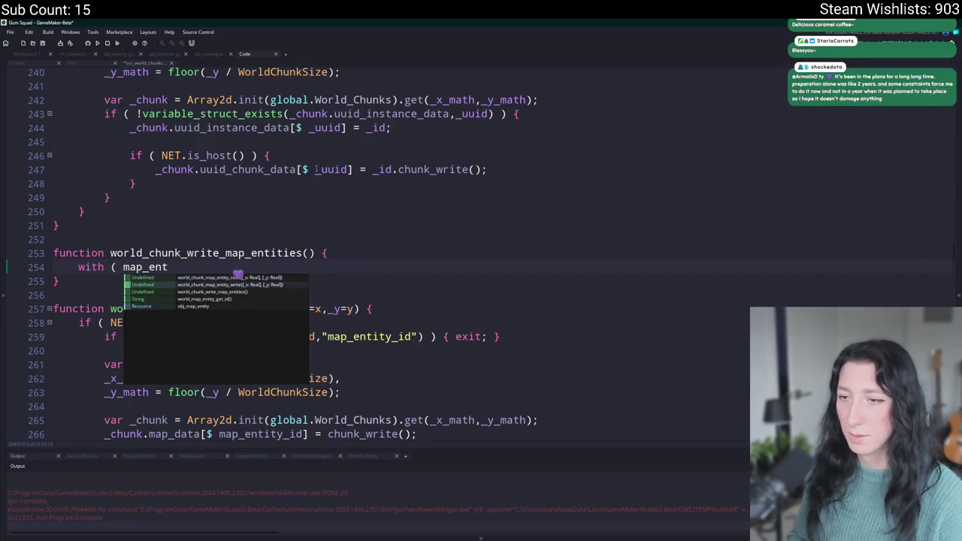
key("Return")
type(") {")
key("Return")
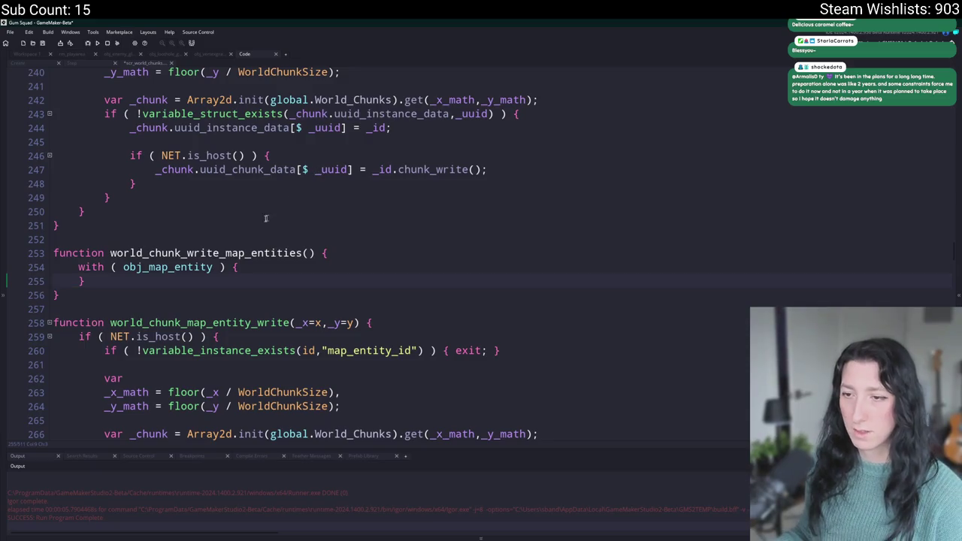
Copy the world_chunk_map_entity_write() call into the new obj_map_entity block
scroll(269, 258, "down", 1)
scroll(82, 84, "up", 20)
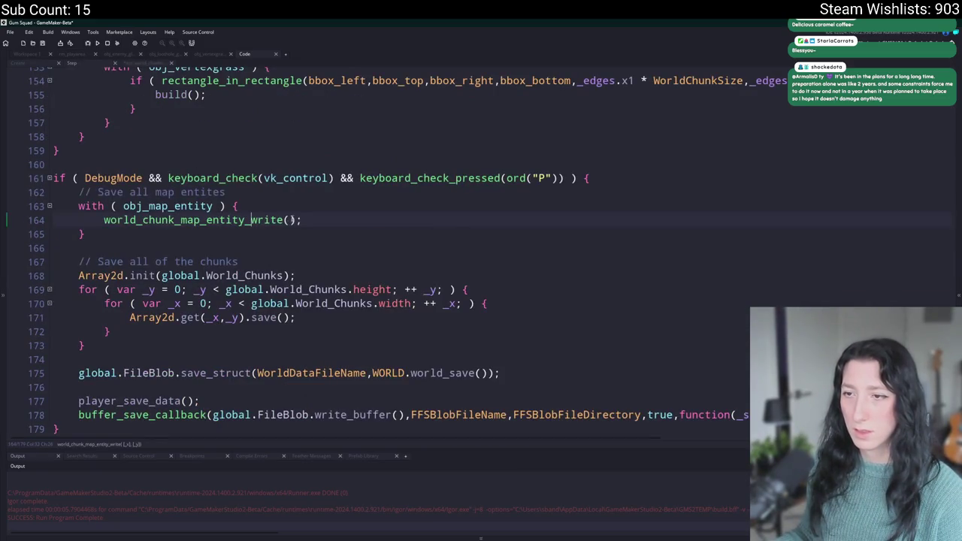
left_click_drag(301, 219, 43, 220)
left_click(98, 219)
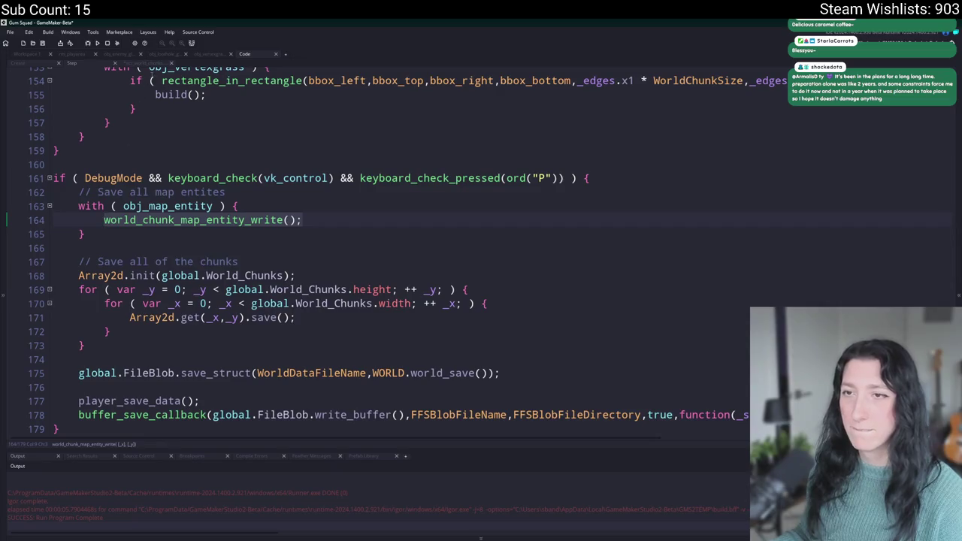
key("ctrl+c")
left_click(143, 62)
left_click(235, 266)
key("ctrl+v")
Duplicate the with block, retarget the copy to obj_interactable, and select the new function's name
left_click_drag(88, 279, 79, 251)
key("ctrl+d")
left_click(194, 284)
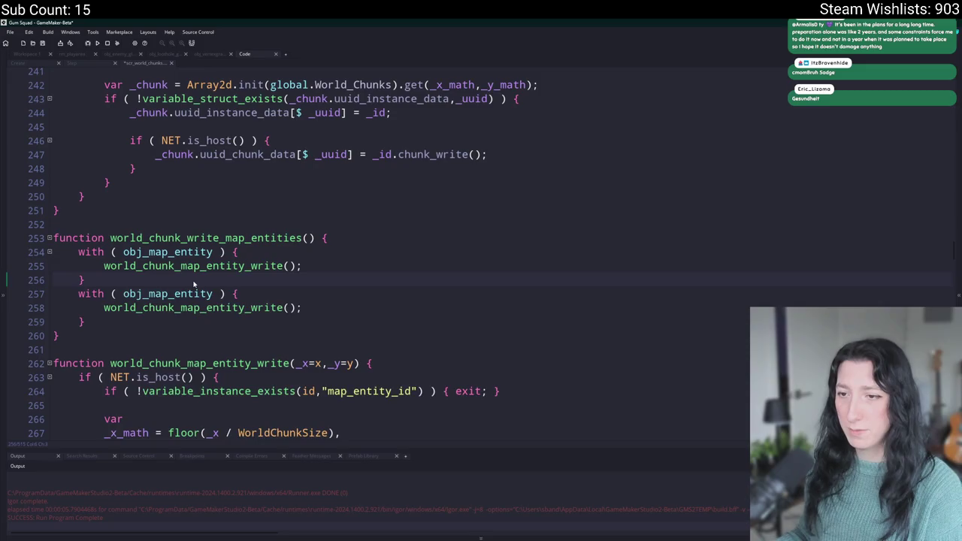
key("Return")
left_click(150, 309)
key("ctrl+Delete")
type("interactable")
left_click(309, 237)
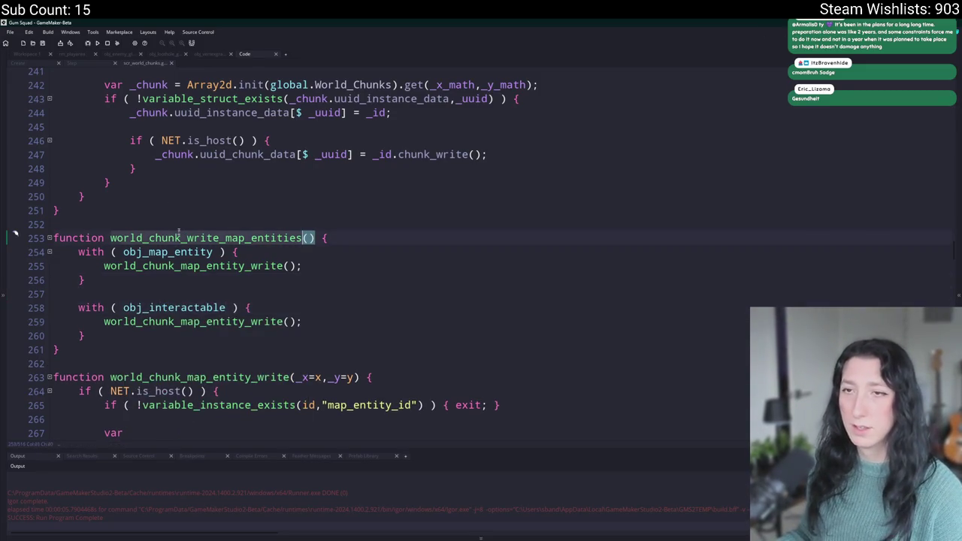
left_click(75, 65)
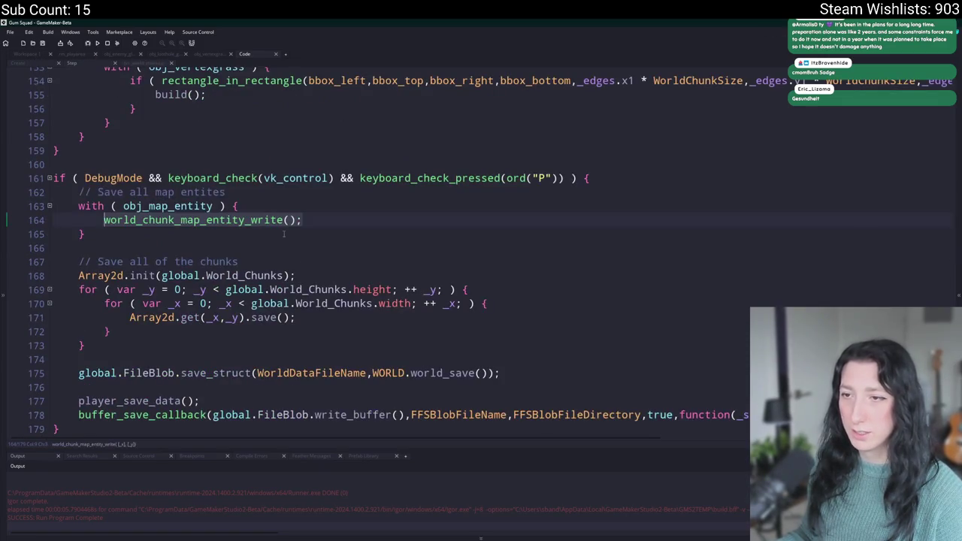
Replace the debug save's map-entity with block with world_chunk_write_map_entities() under a save comment
left_click_drag(285, 234, 78, 206)
key("ctrl+v")
type("()")
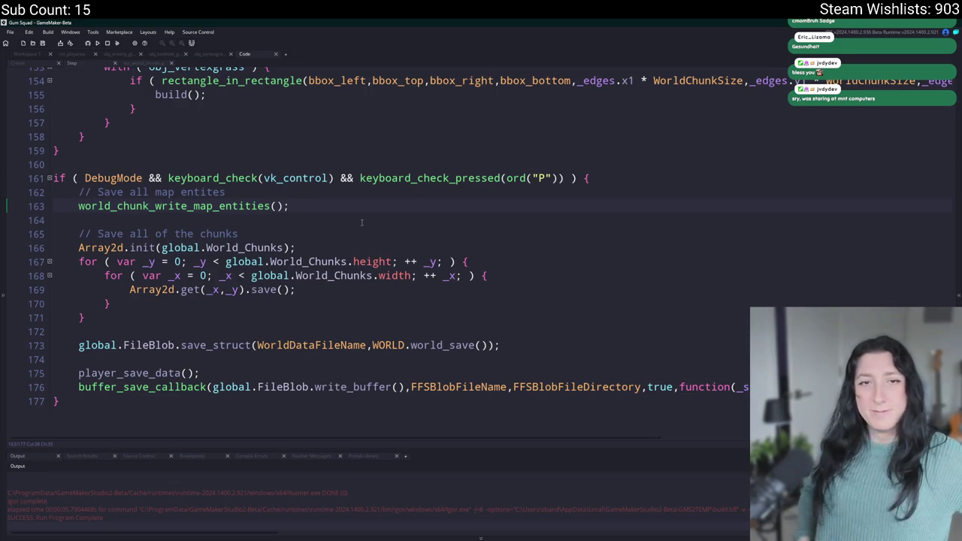
left_click(83, 206)
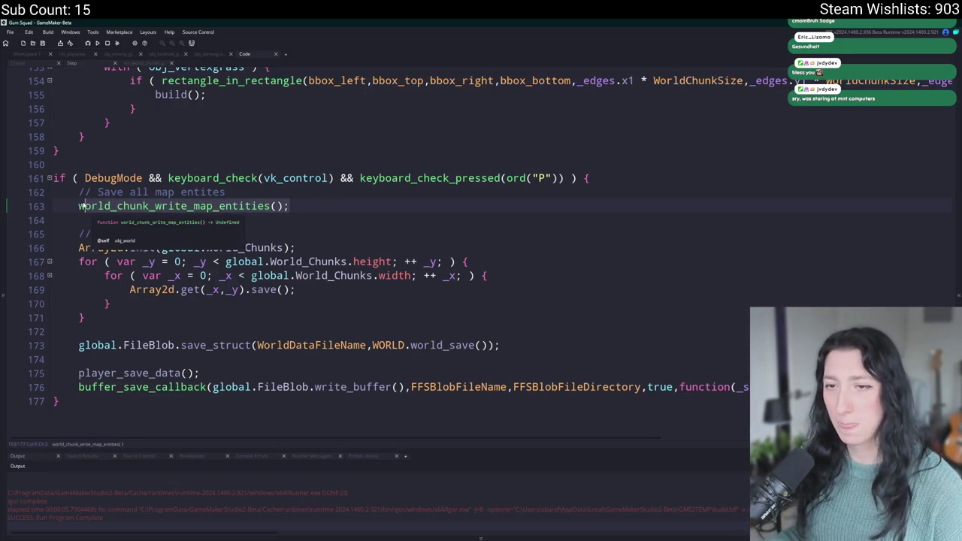
left_click_drag(78, 199, 79, 193)
Replace the with block on lines 55–57 with the same call, indent it, and build
scroll(241, 211, "up", 20)
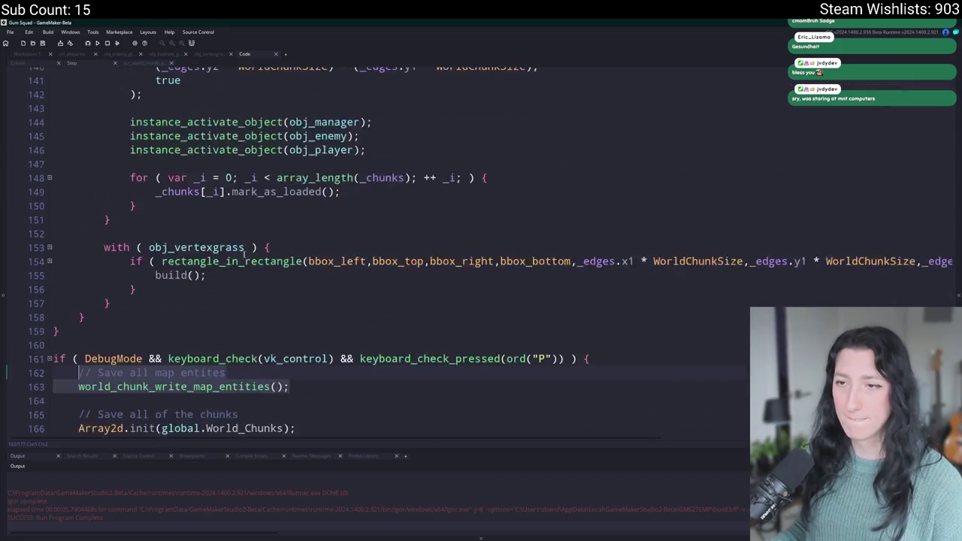
scroll(233, 224, "up", 11)
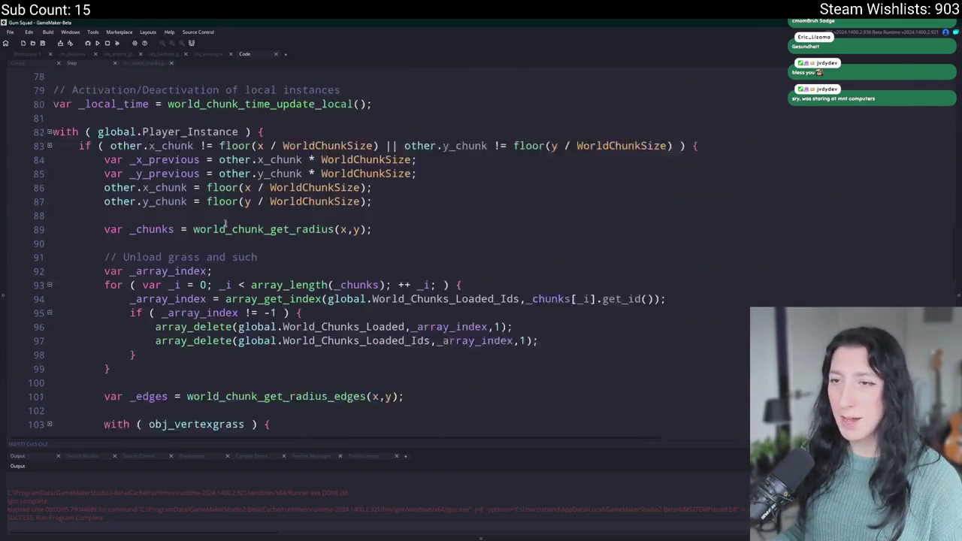
scroll(284, 287, "up", 9)
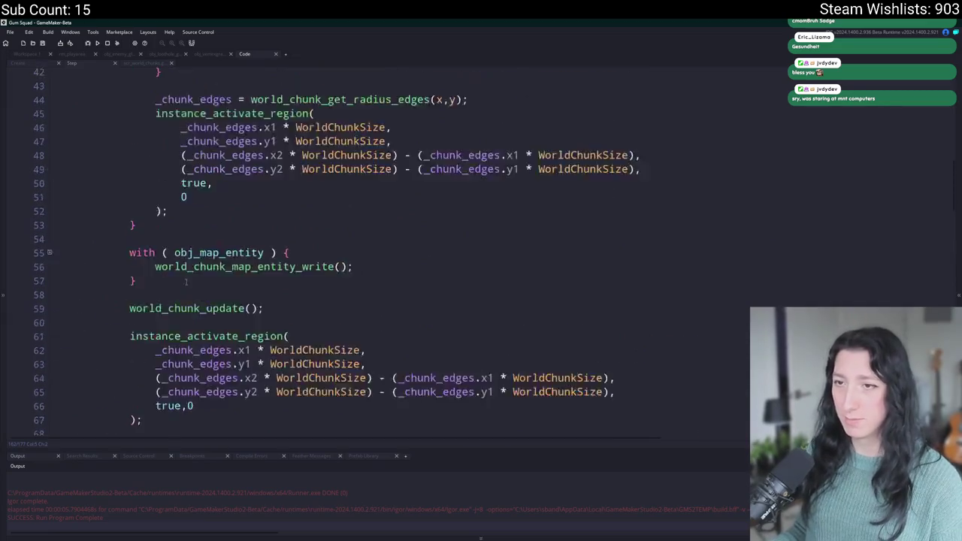
scroll(166, 219, "down", 3)
left_click_drag(145, 265, 128, 237)
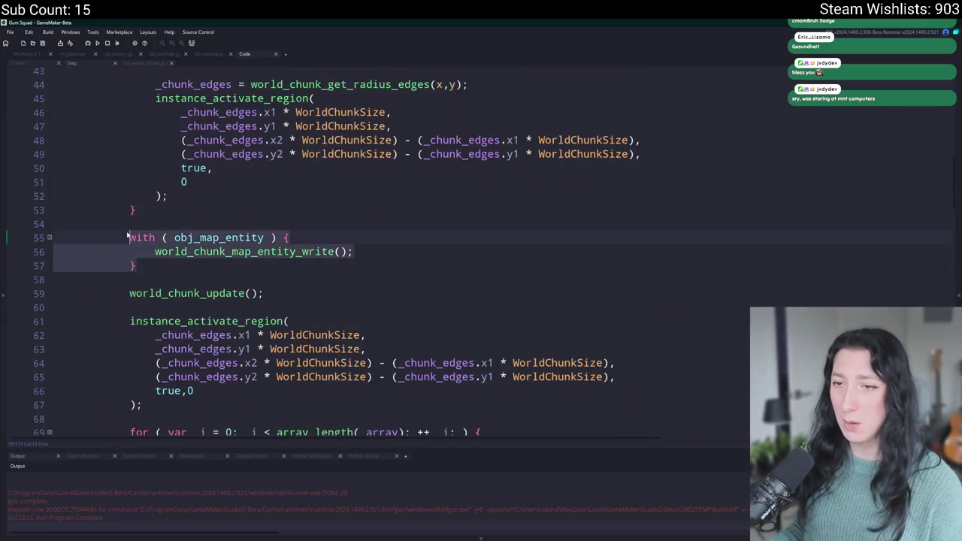
key("ctrl+v")
key("Tab")
key("Tab")
key("End")
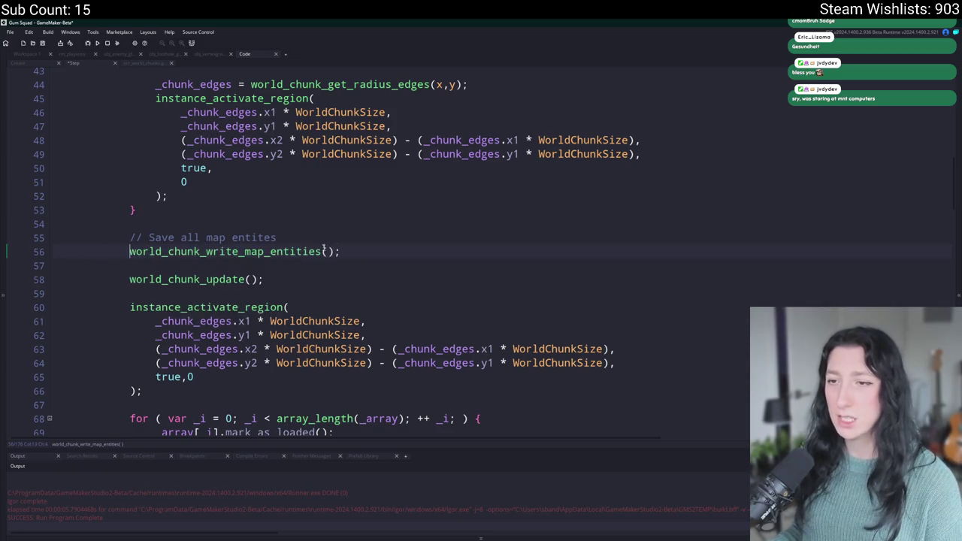
key("F5")
scroll(376, 248, "down", 15)
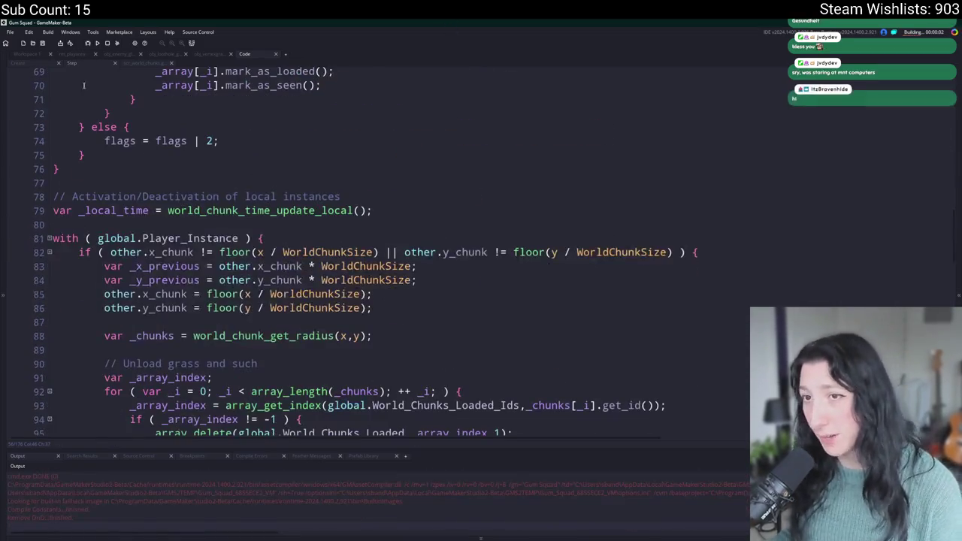
Start a lobby in the test build, then abort the game after its code error
left_click(59, 108)
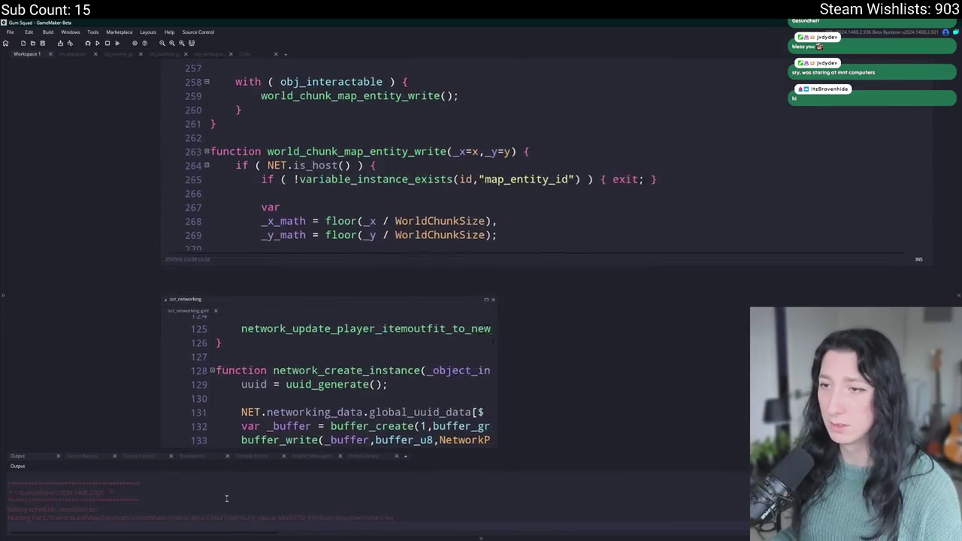
left_click(477, 267)
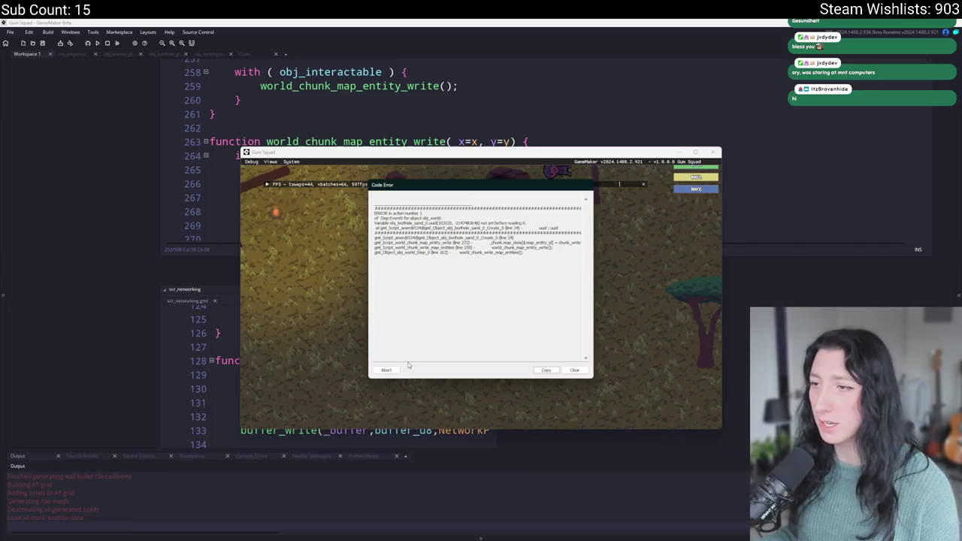
left_click(386, 371)
Remove the uuid entry and trailing comma from obj_loothole_sand_0's chunk_write, rebuild, and start a lobby
key("ctrl+t")
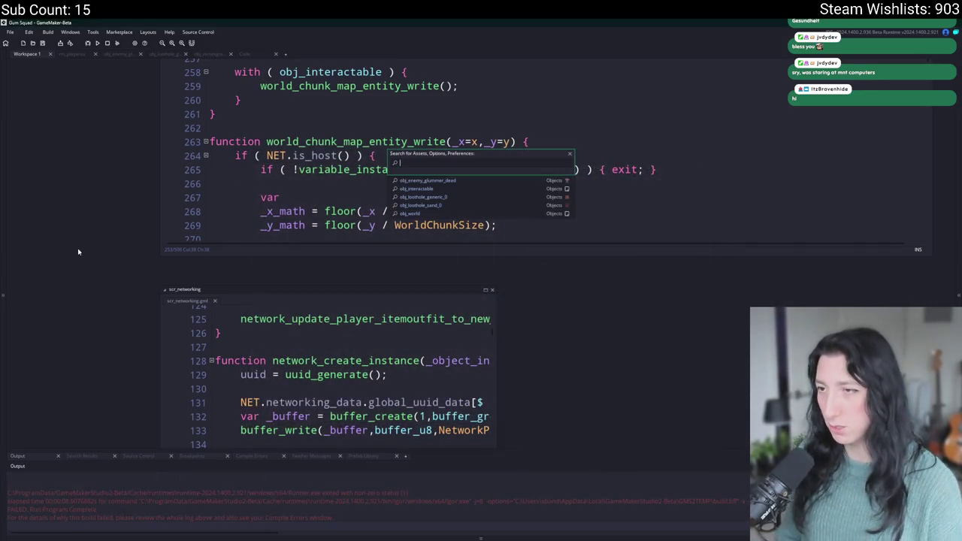
key("BackSpace")
type("loo")
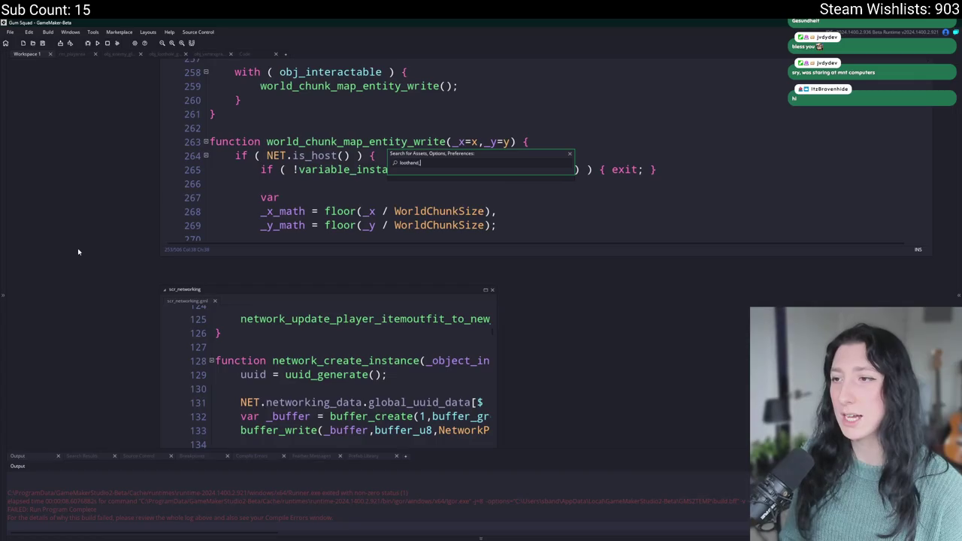
type("thole_sa")
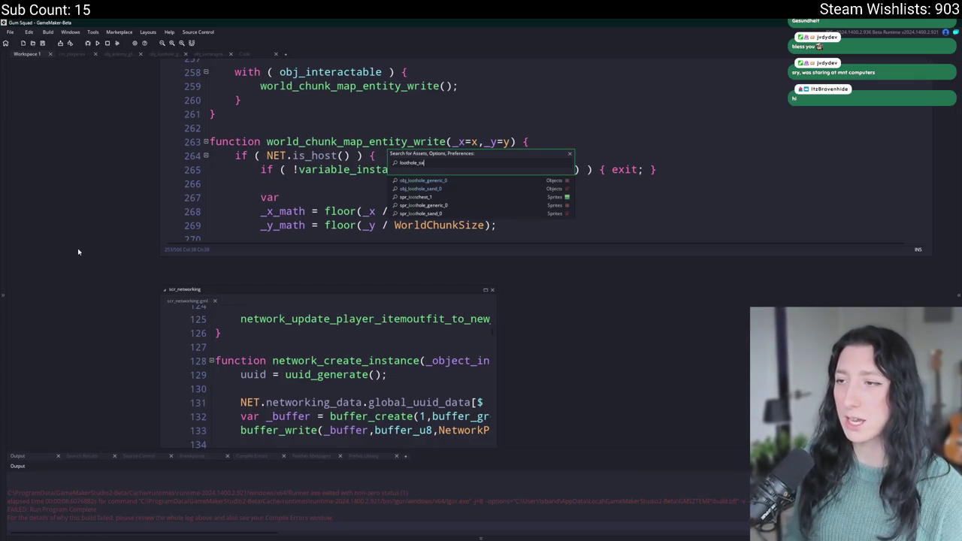
type("nd")
key("Return")
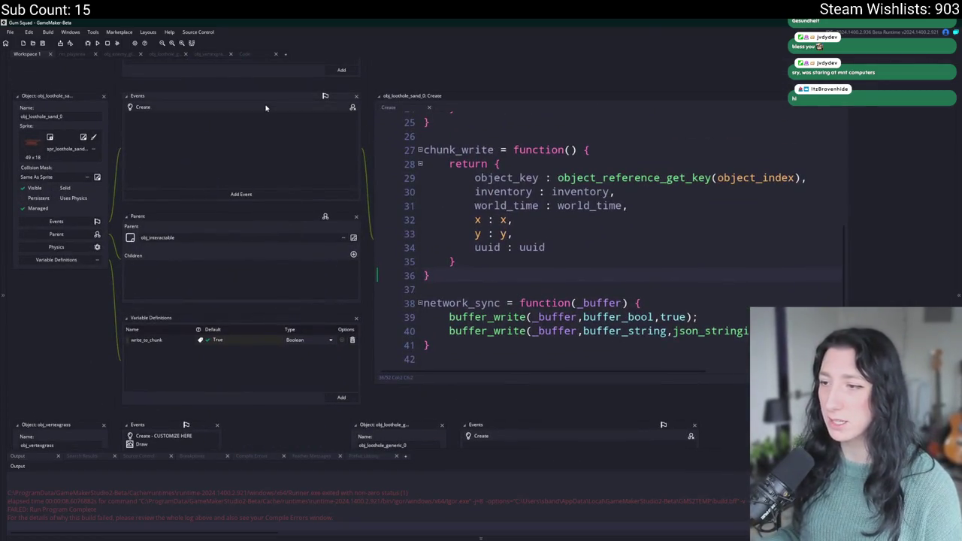
key("BackSpace")
key("BackSpace")
key("Escape")
key("F5")
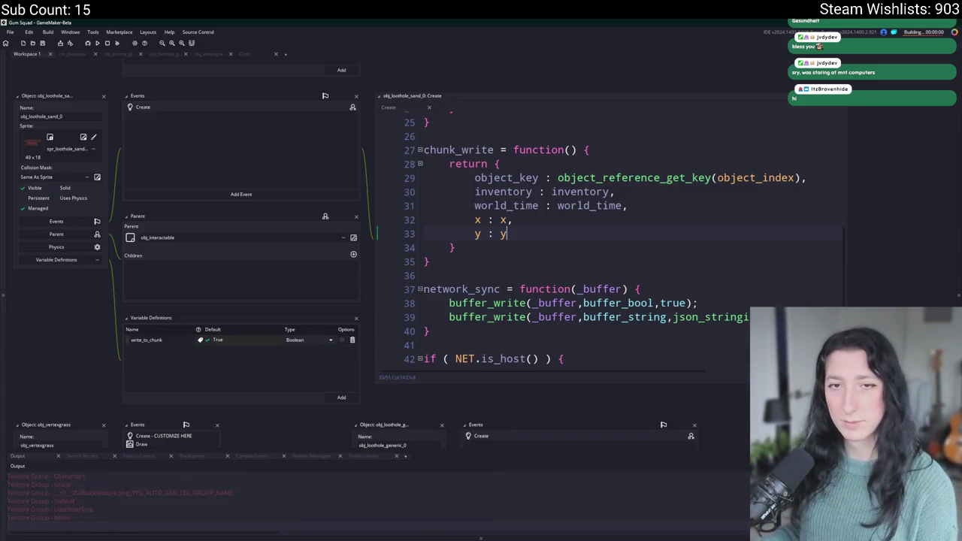
left_click(462, 267)
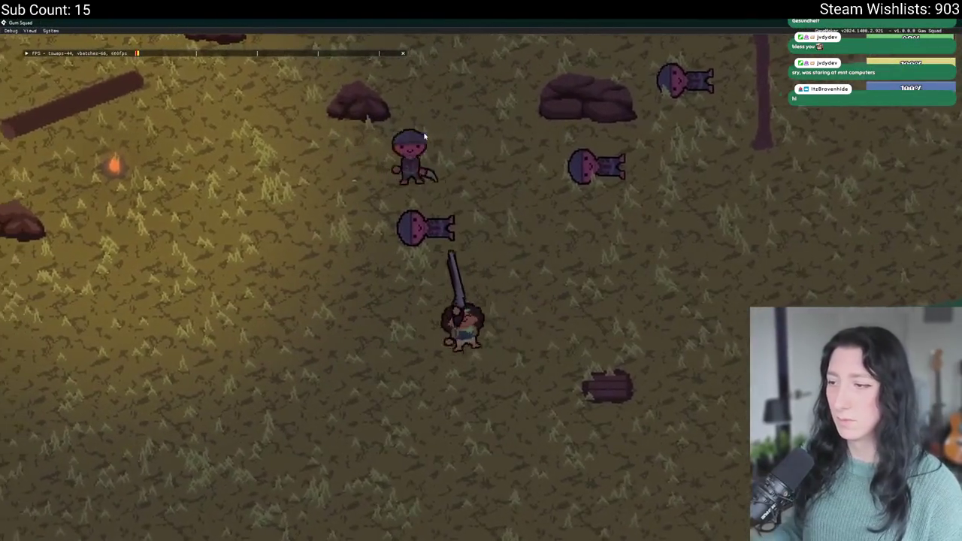
Walk the player around the map with WASD toward the tree and log
key("d")
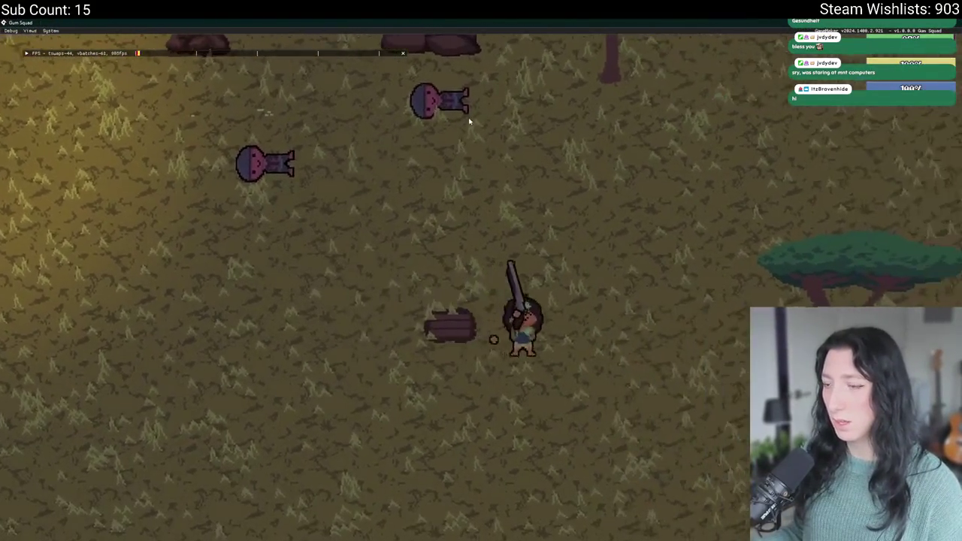
key("d")
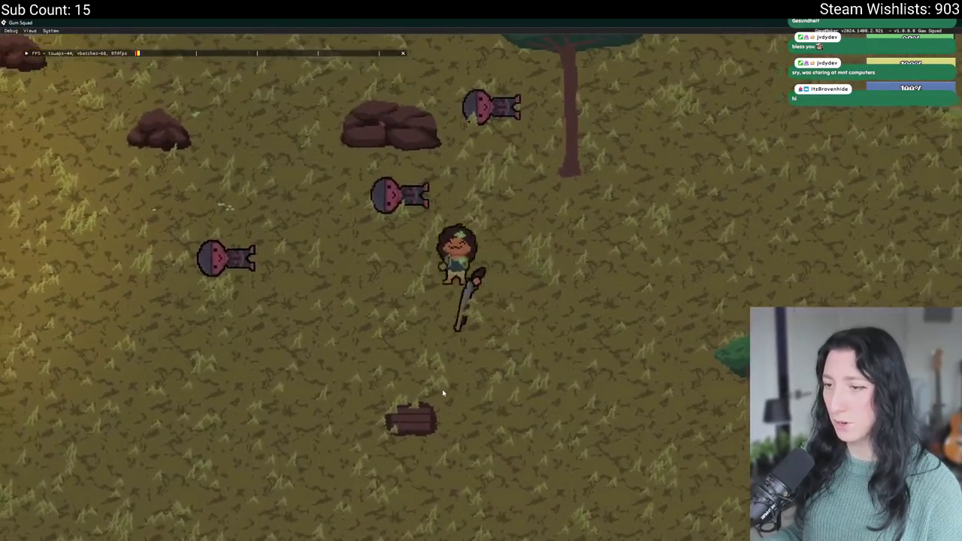
key("a")
key("a")
key("w")
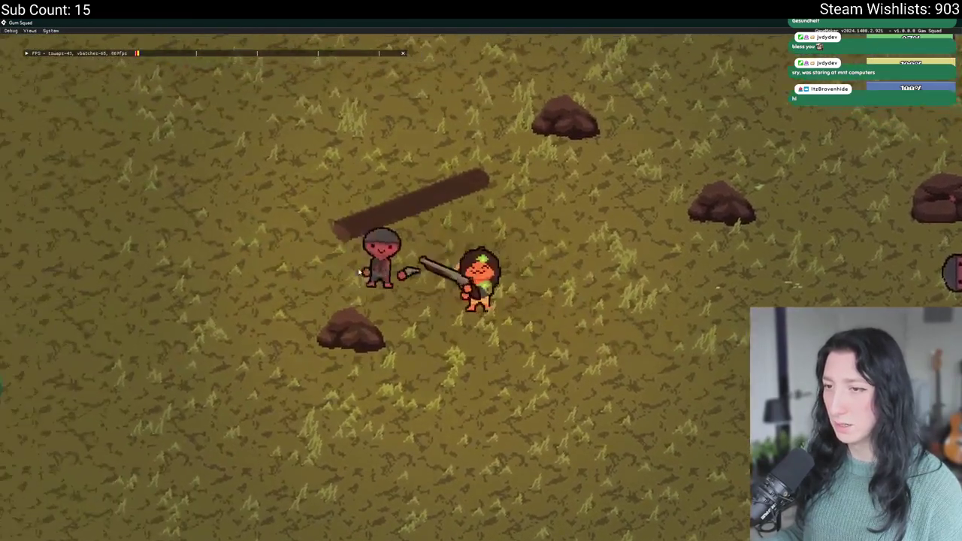
key("d")
key("s")
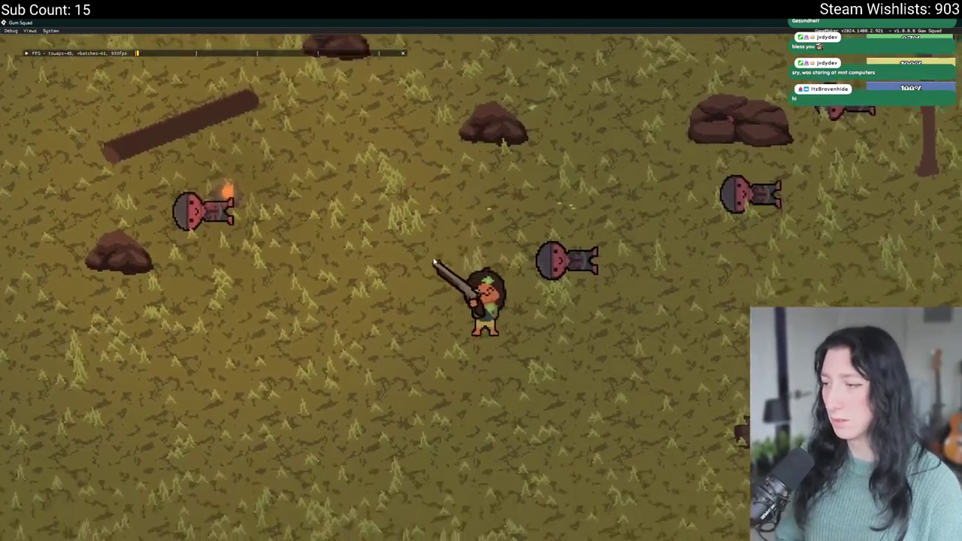
key("w")
key("d")
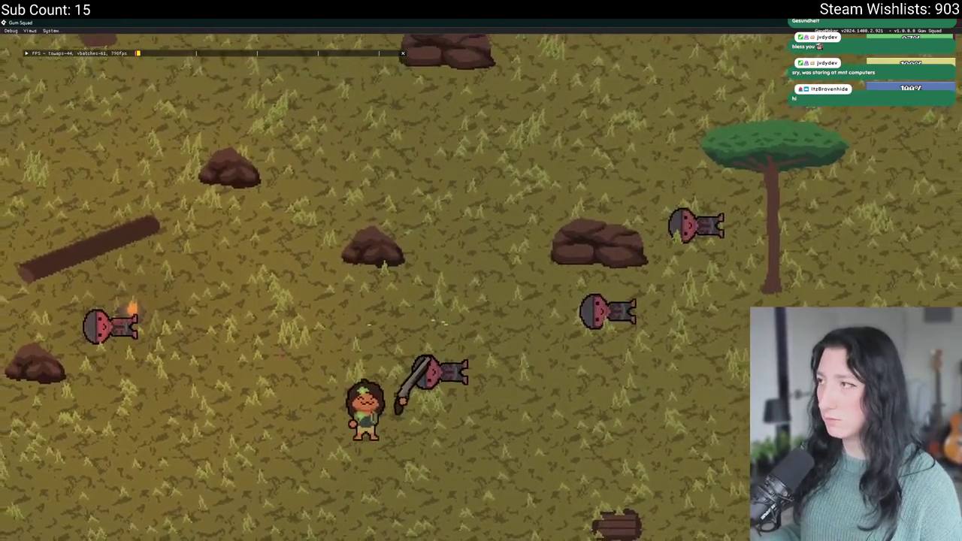
key("s")
key("s")
Loot the cigarette and other container items, check the equipment screen, then leave the game
key("i")
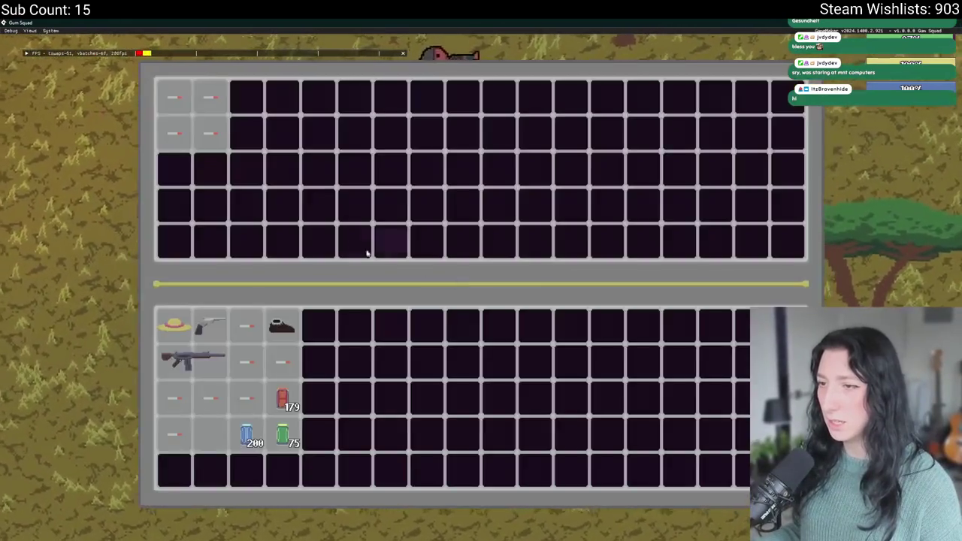
left_click(217, 141)
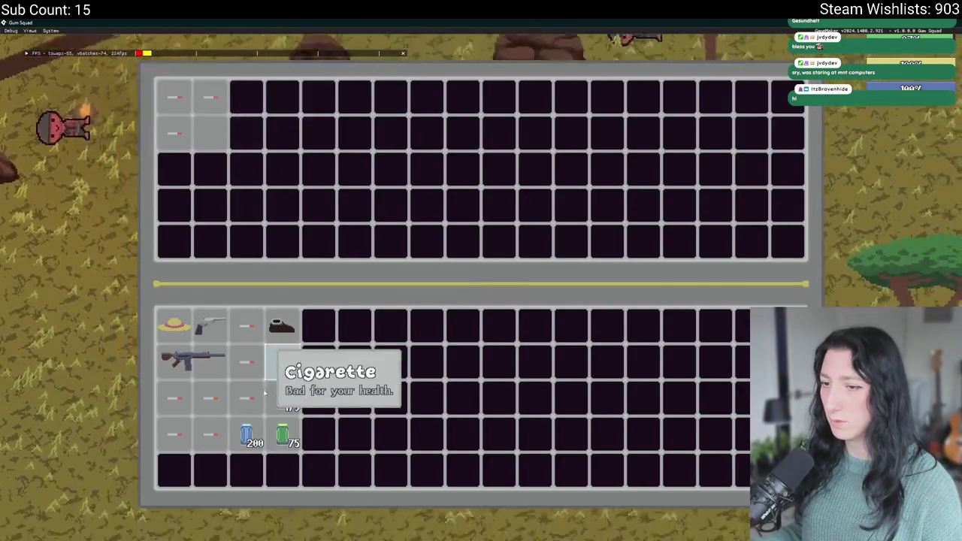
key("i")
key("d")
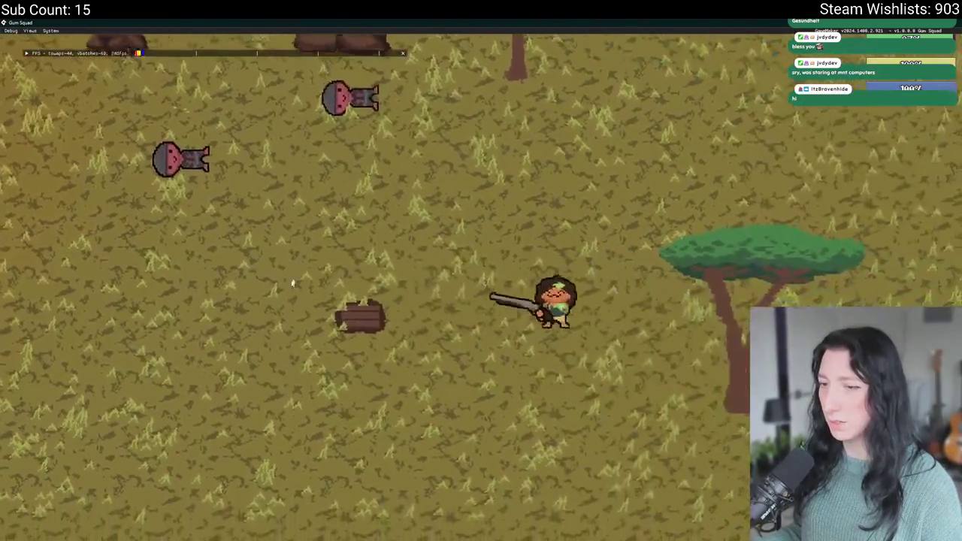
key("i")
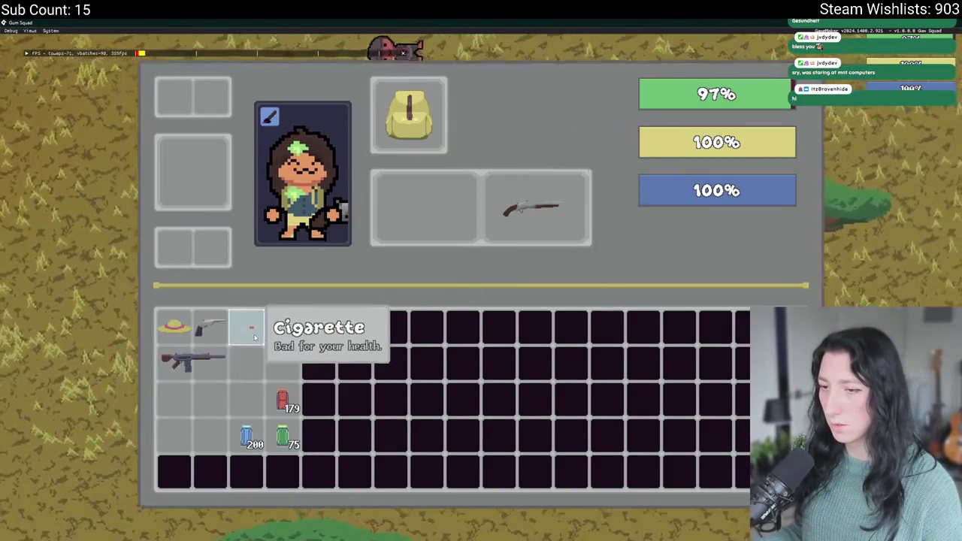
key("i")
key("i")
left_click(200, 131)
key("i")
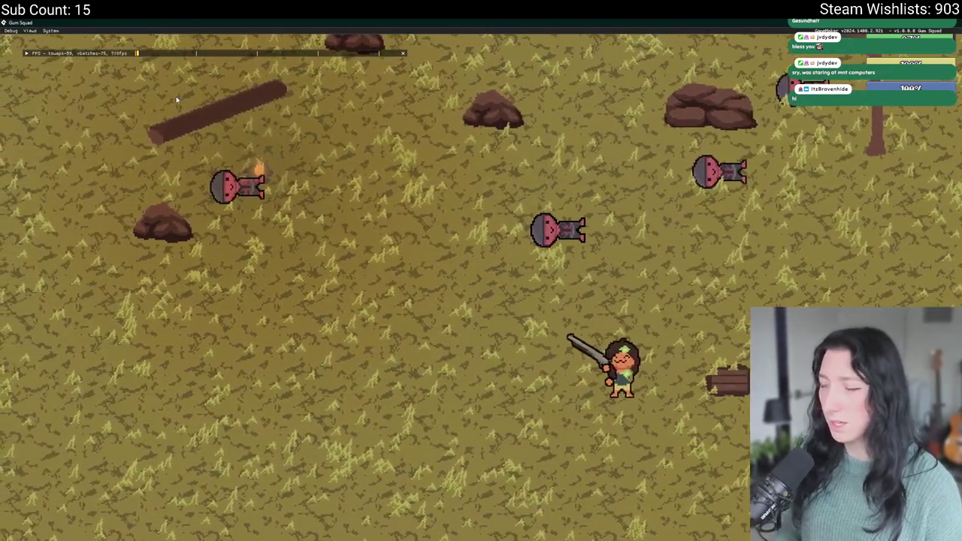
key("alt+Tab")
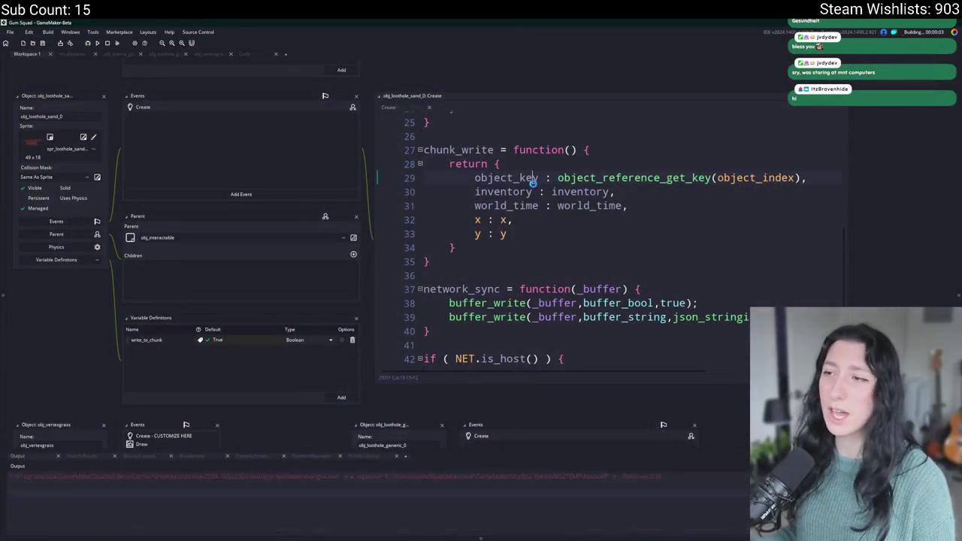
Run the game again, start a lobby, and briefly walk and check the inventory
scroll(519, 161, "up", 6)
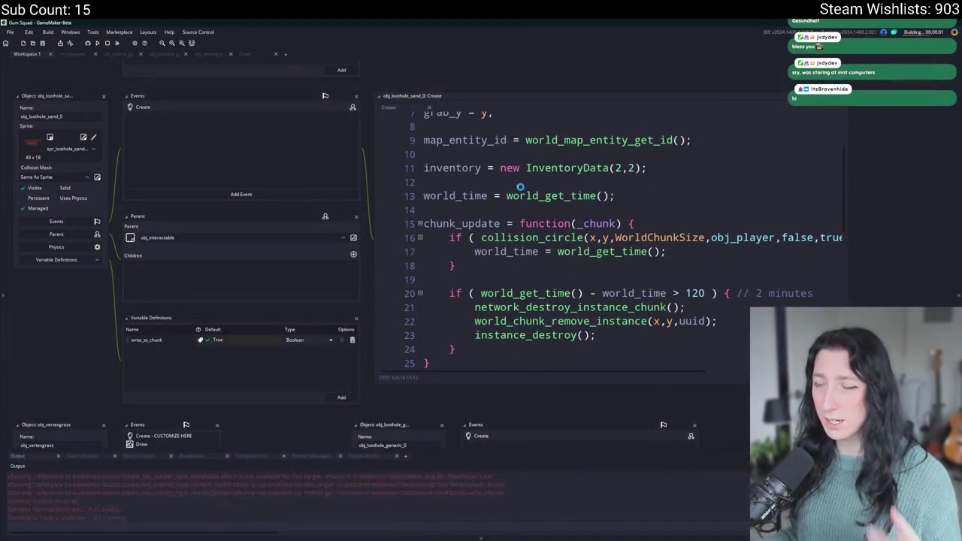
scroll(520, 187, "down", 1)
key("alt+Tab")
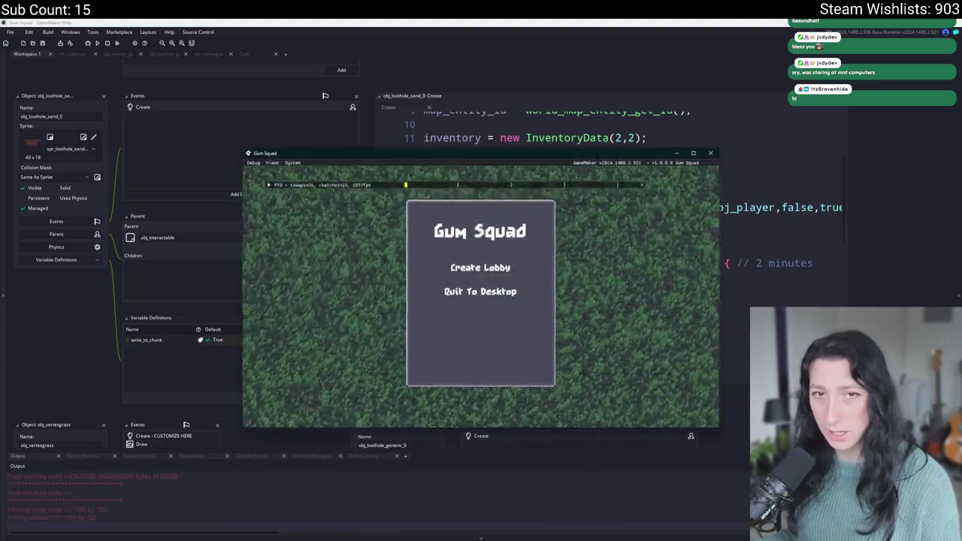
left_click(481, 267)
key("s")
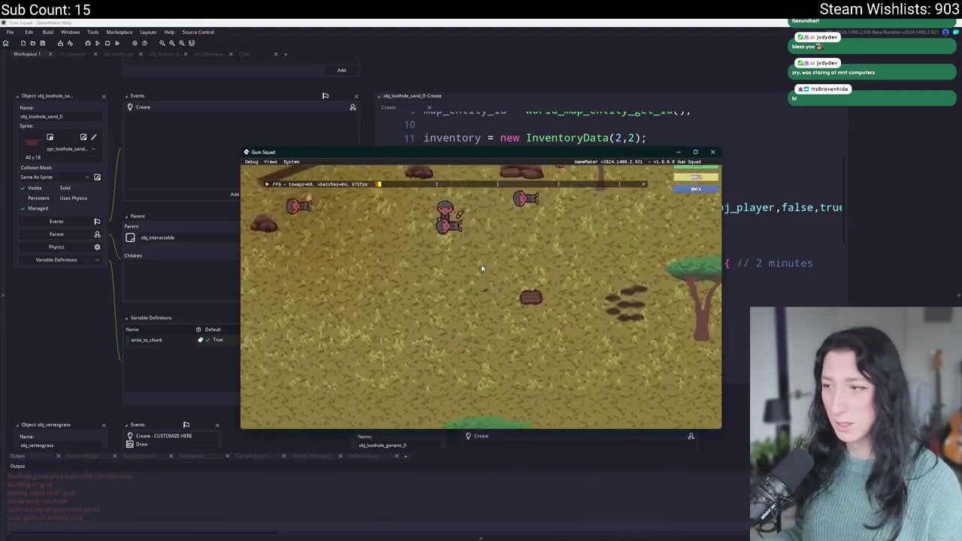
key("i")
key("i")
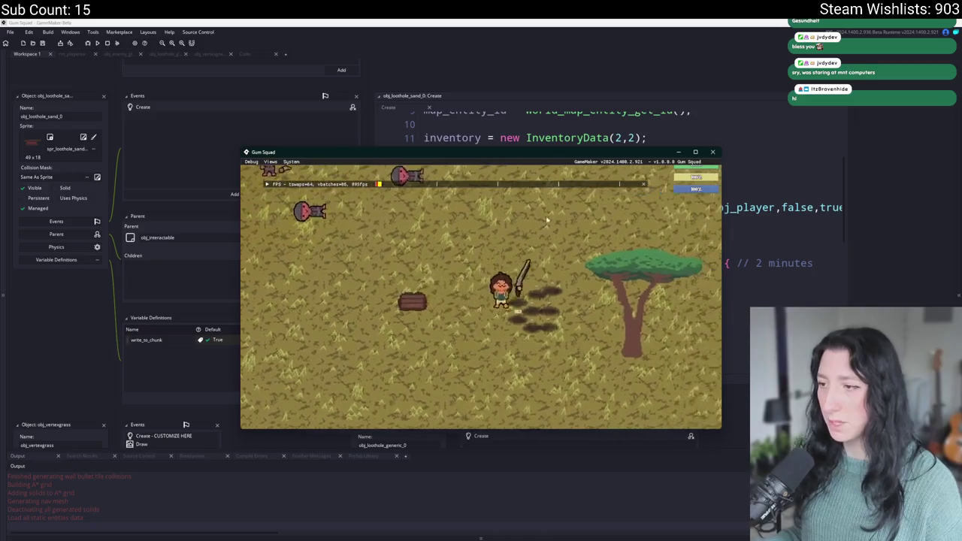
Switch the game to fullscreen, walk the savanna checking the inventory, then exit
key("alt+Return")
key("a")
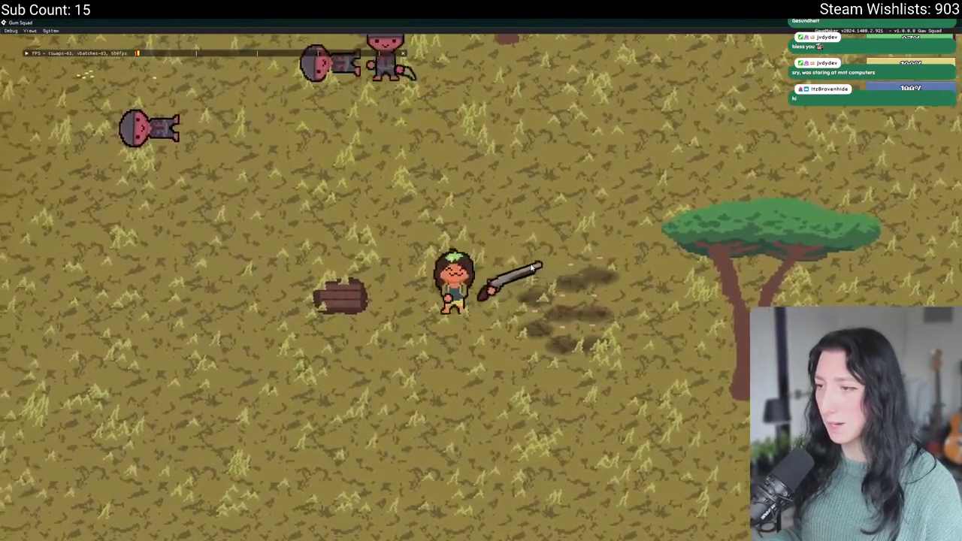
key("i")
key("i")
key("d")
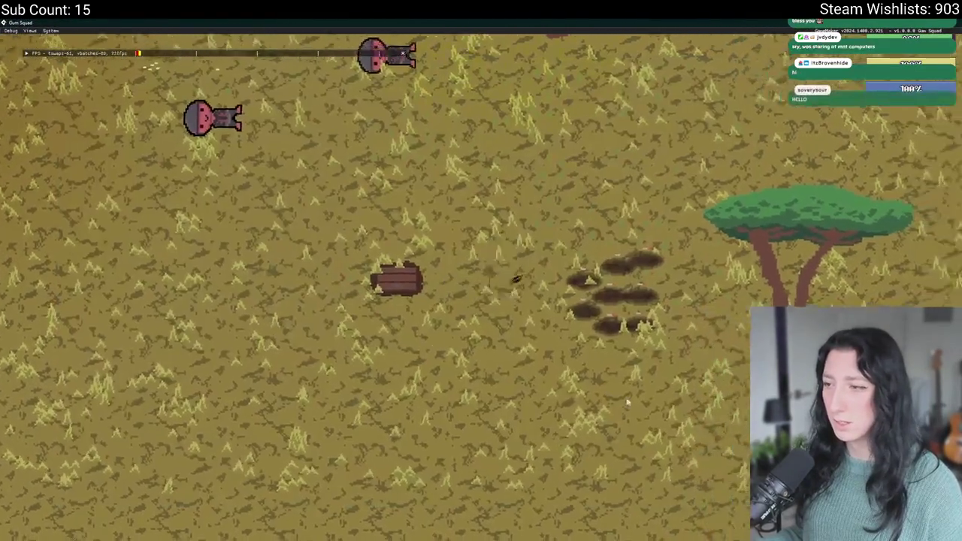
key("w")
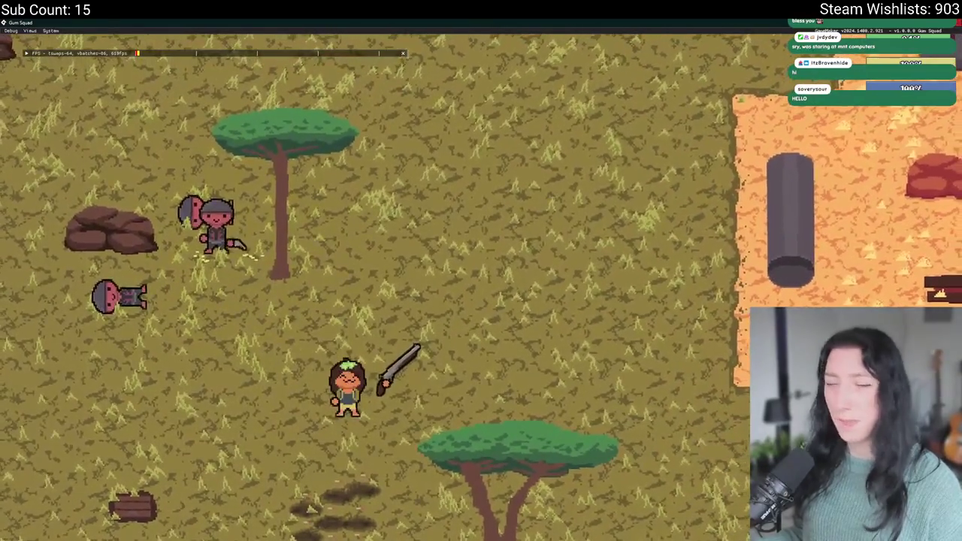
key("alt+Tab")
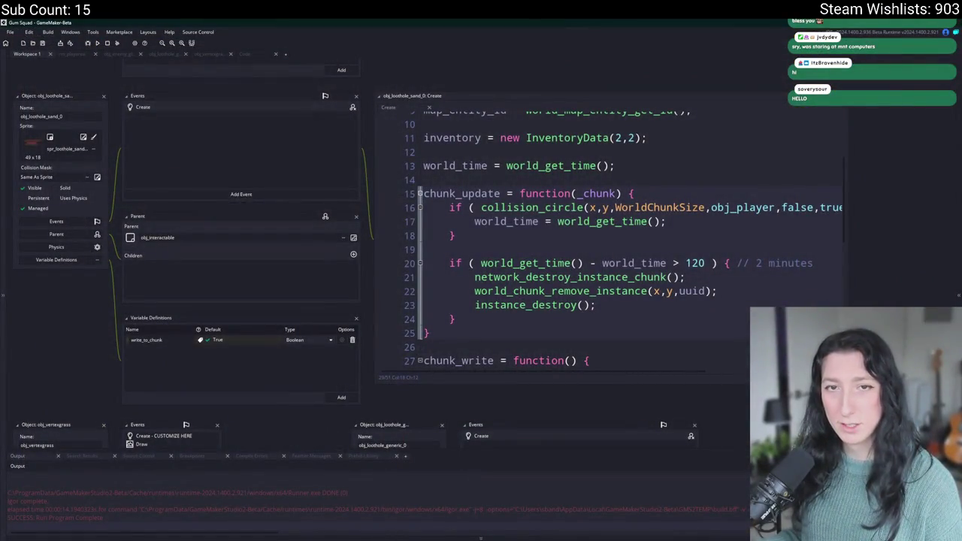
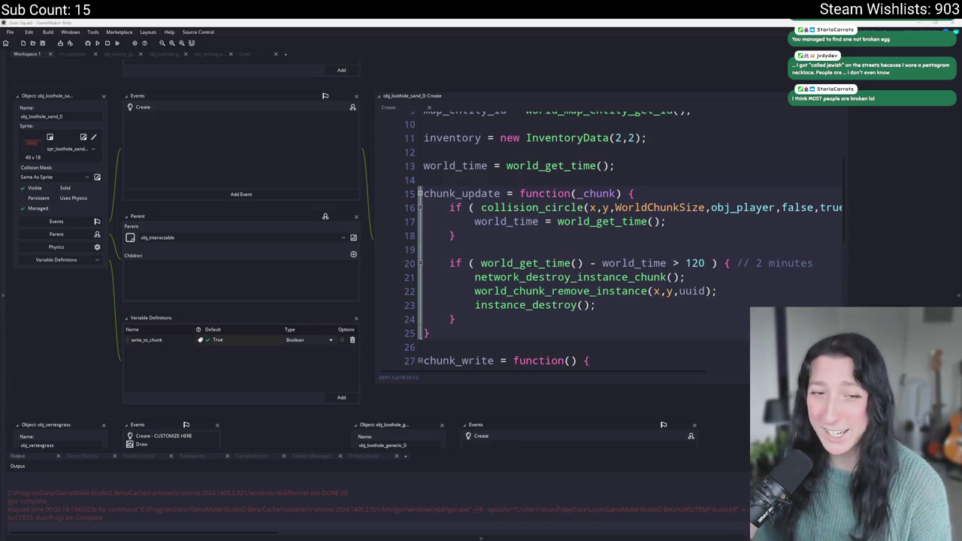
Close chunk_update's if block with a closing brace on line 18
mouse_move(679, 221)
left_mouse_down()
mouse_move(669, 219)
mouse_move(823, 221)
mouse_move(808, 211)
left_mouse_up()
left_click(804, 221)
key("End")
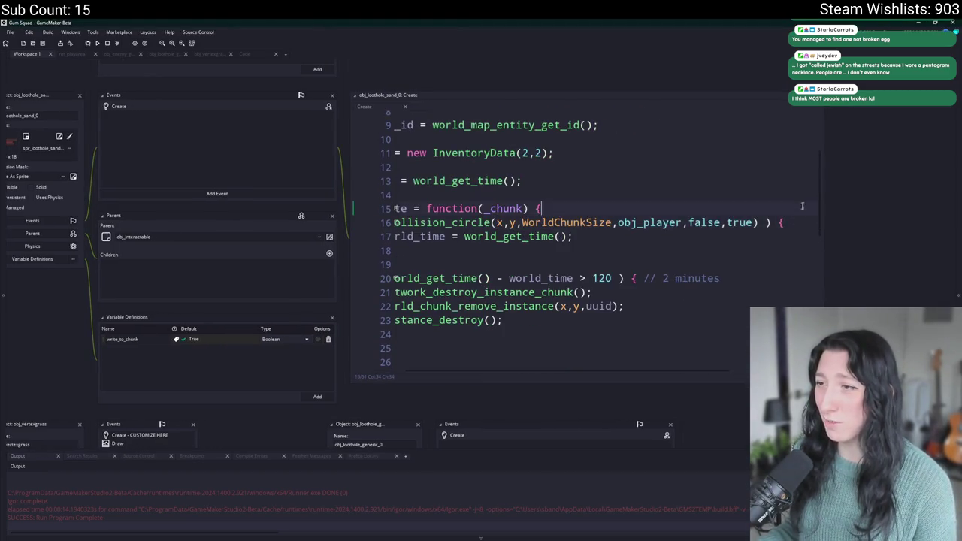
key("Down")
key("Down")
type("}")
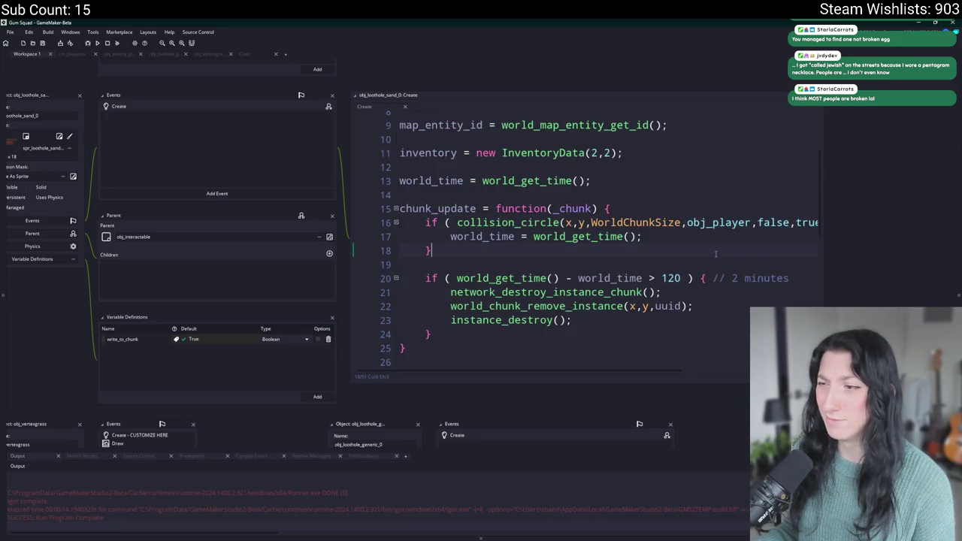
key("Down")
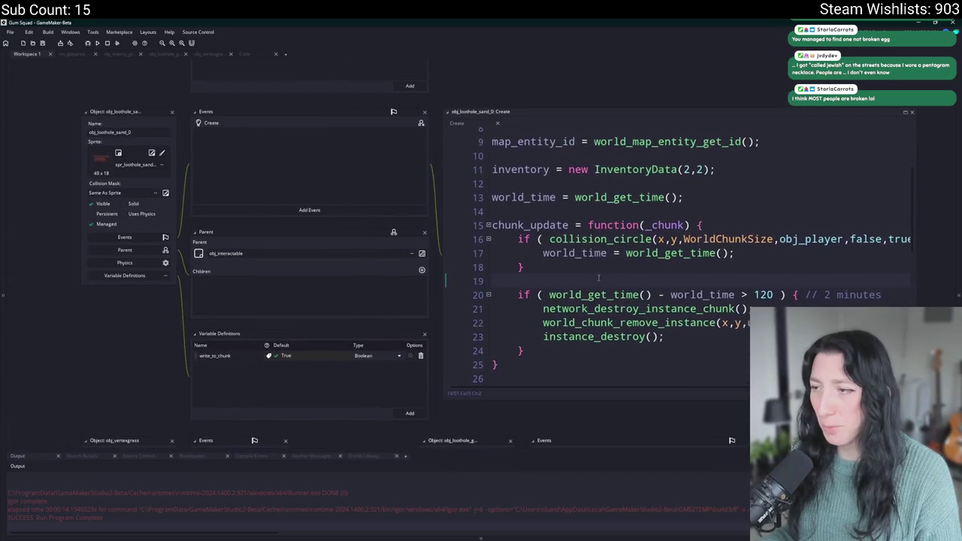
Search the whole project for 'load = func' and open the scr_world_chunks load function
scroll(593, 276, "down", 4)
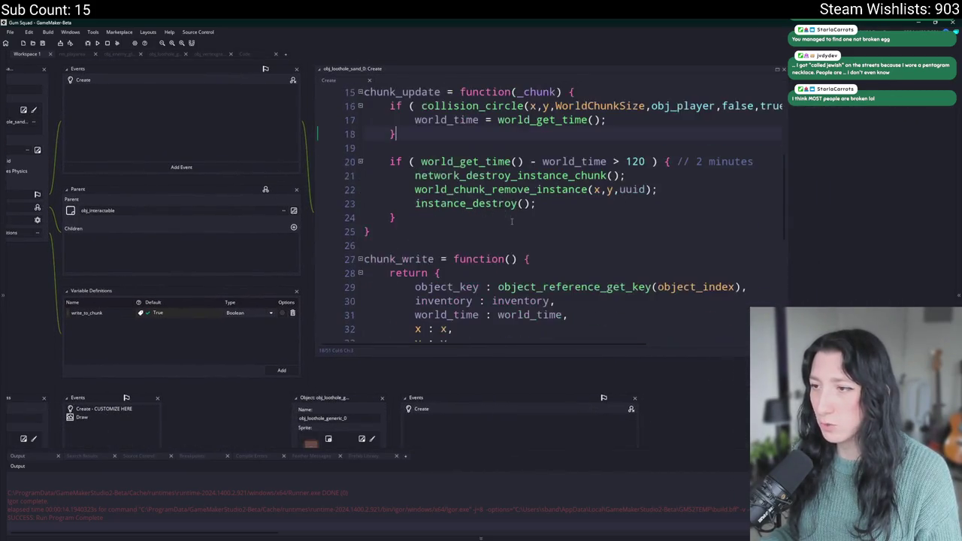
left_click(551, 241)
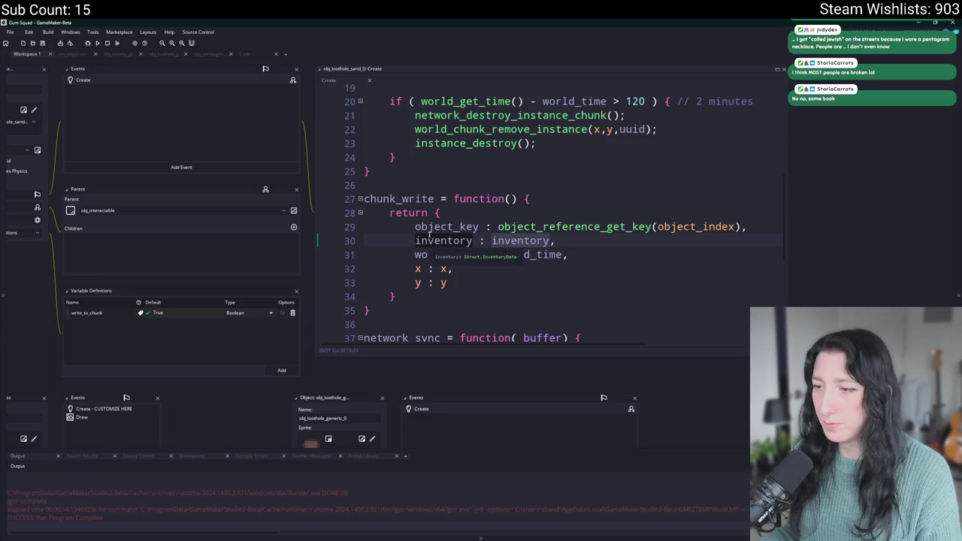
left_click(405, 176)
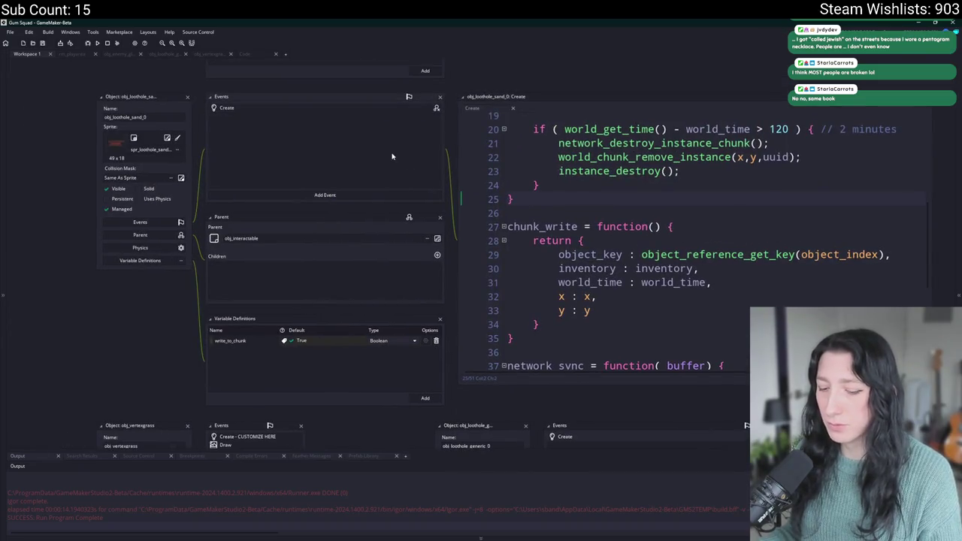
key("ctrl+shift+f")
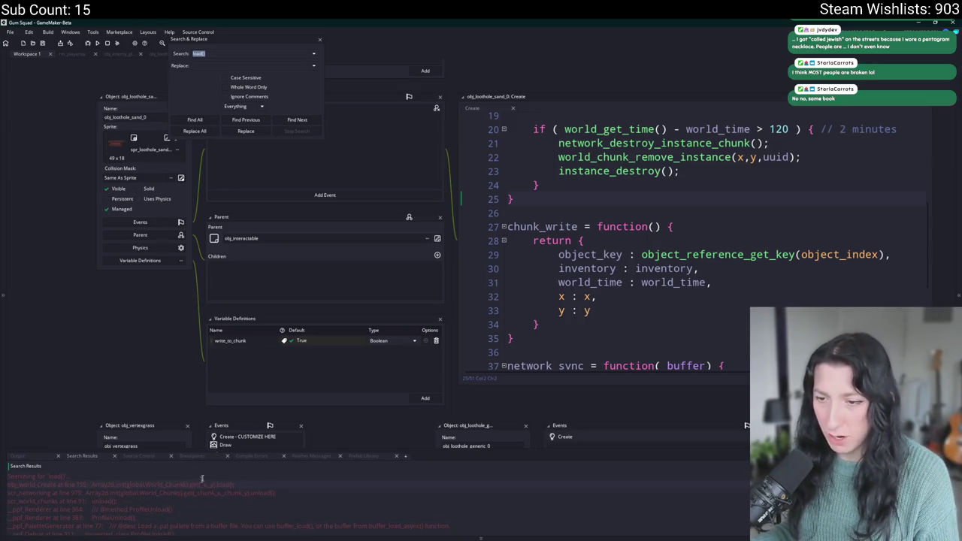
left_click(275, 55)
key("BackSpace")
type("= func")
key("Return")
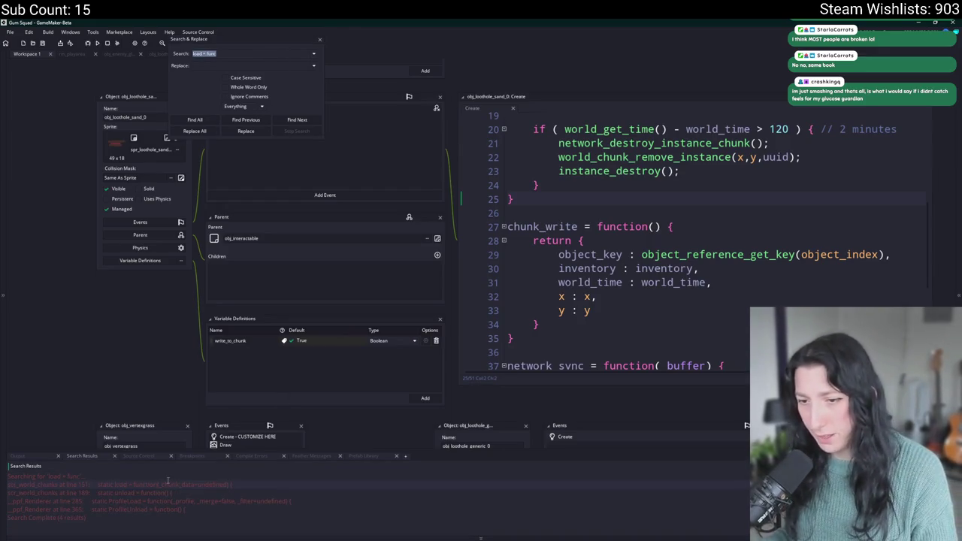
double_click(168, 486)
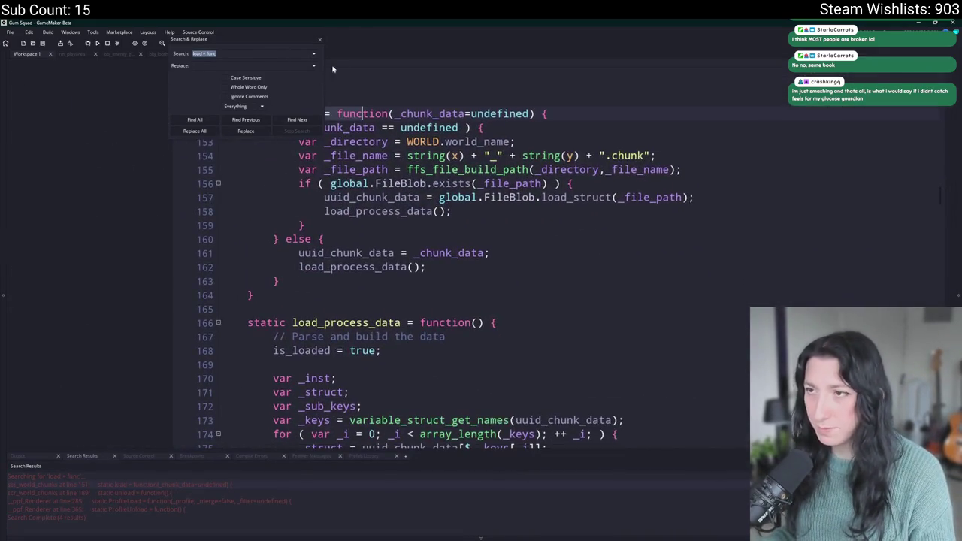
Close the search window and trace uuid_chunk_data usage in the load function
left_click(320, 39)
left_click(483, 183)
left_click(420, 197)
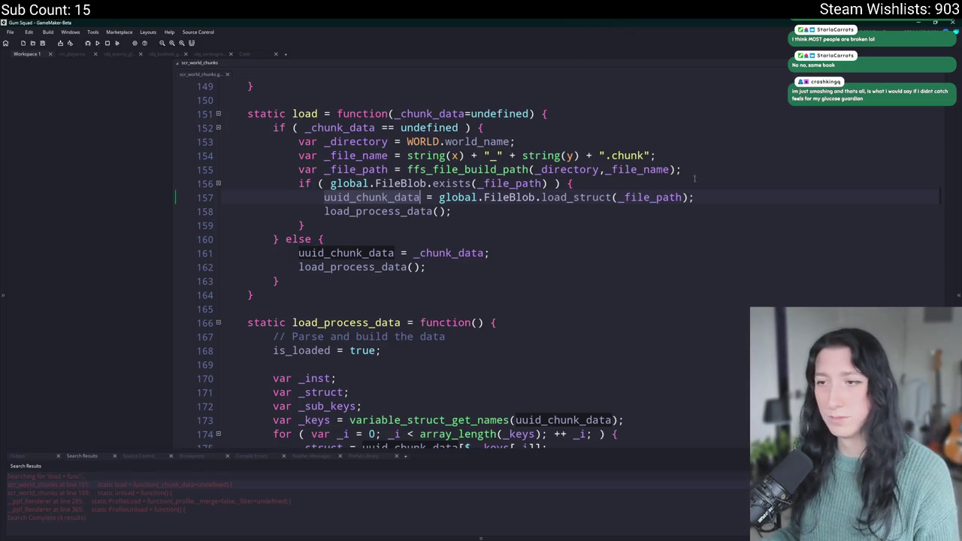
scroll(693, 176, "down", 4)
scroll(599, 296, "down", 1)
scroll(624, 225, "up", 5)
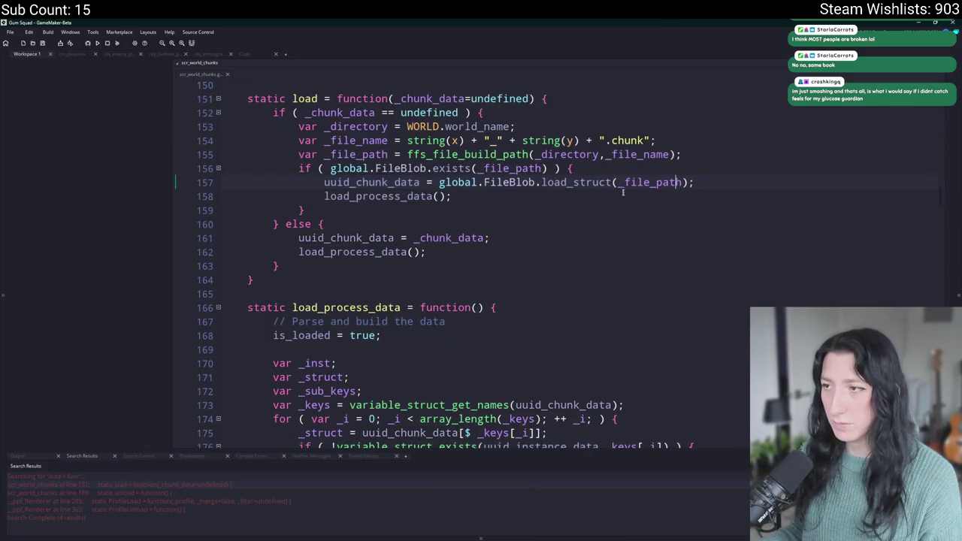
left_click(399, 182)
left_click(706, 188)
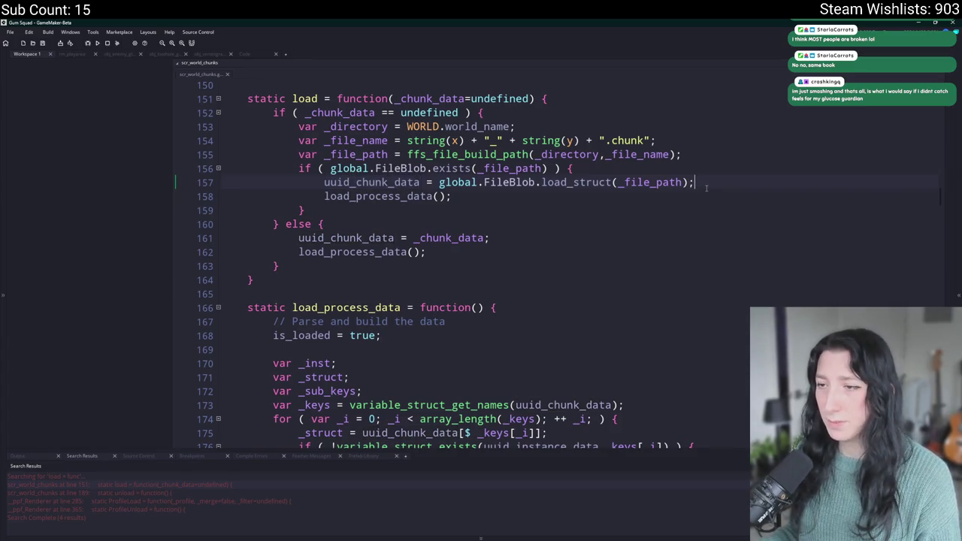
left_click(414, 183)
Inspect the save function's repeat loop copying uuid_instance_data entries into uuid_chunk_data
scroll(451, 267, "up", 3)
scroll(454, 265, "up", 8)
scroll(563, 255, "up", 5)
scroll(575, 286, "down", 6)
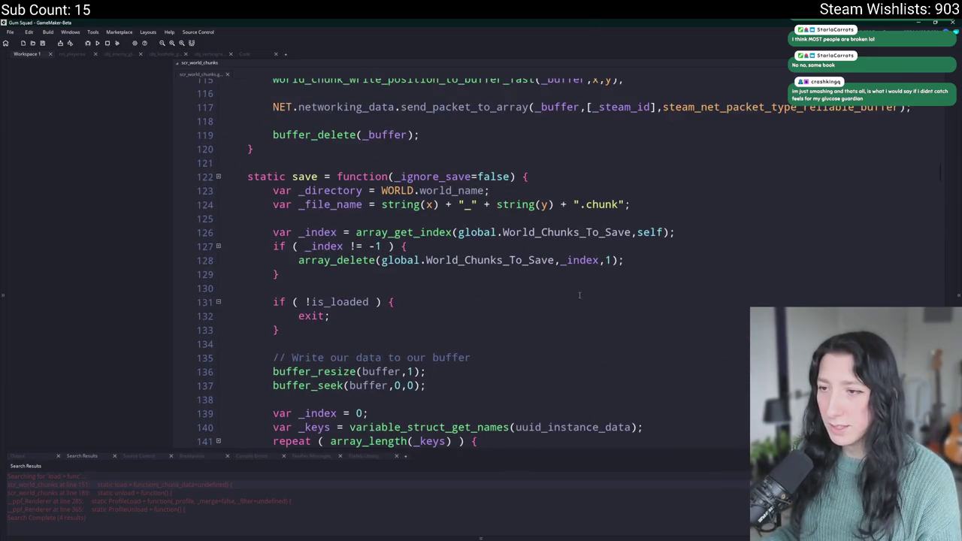
scroll(582, 293, "down", 3)
scroll(584, 291, "down", 3)
scroll(406, 213, "up", 6)
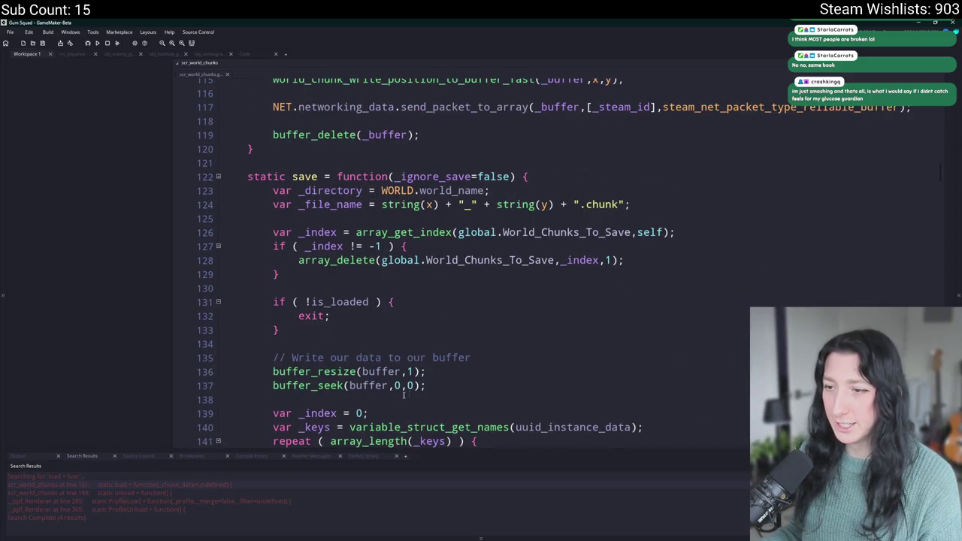
scroll(380, 125, "down", 2)
scroll(379, 125, "down", 2)
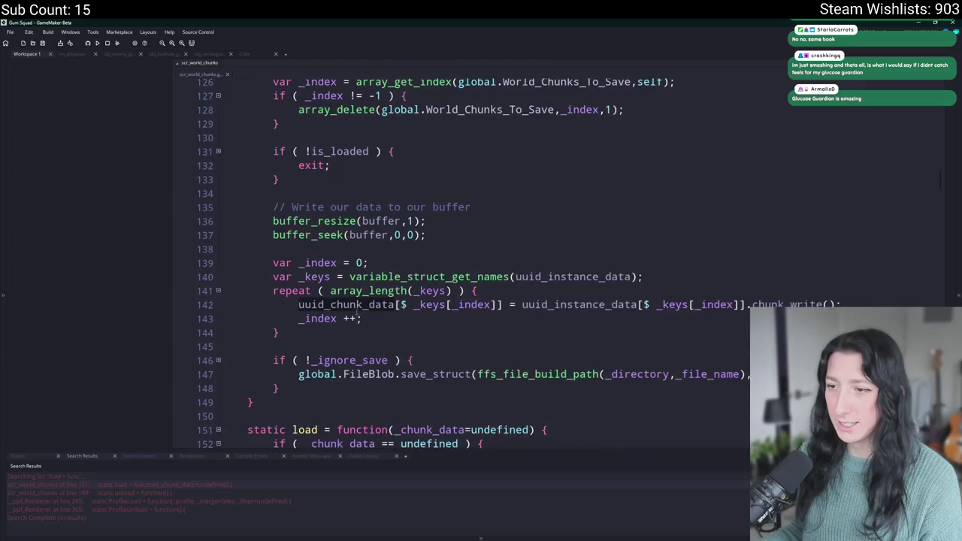
left_click(744, 373)
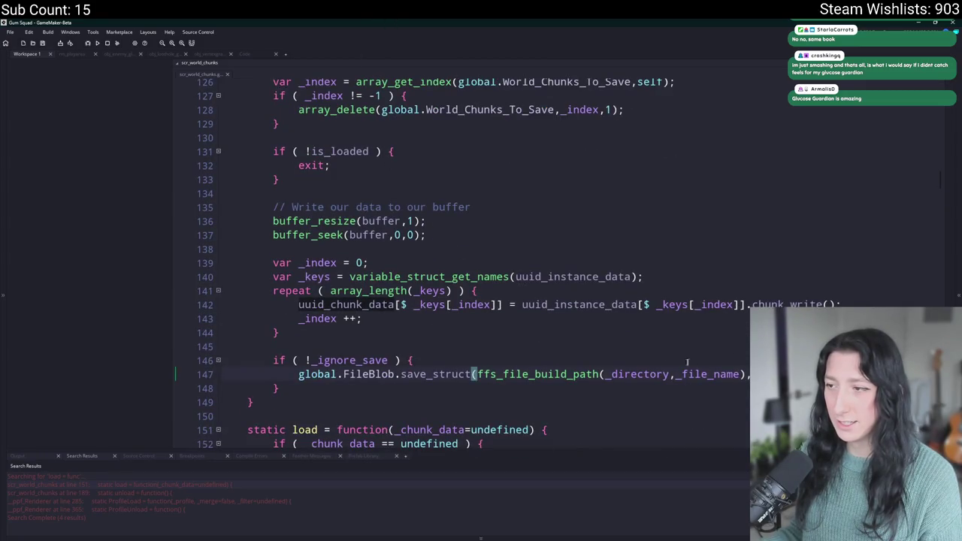
left_click(607, 317)
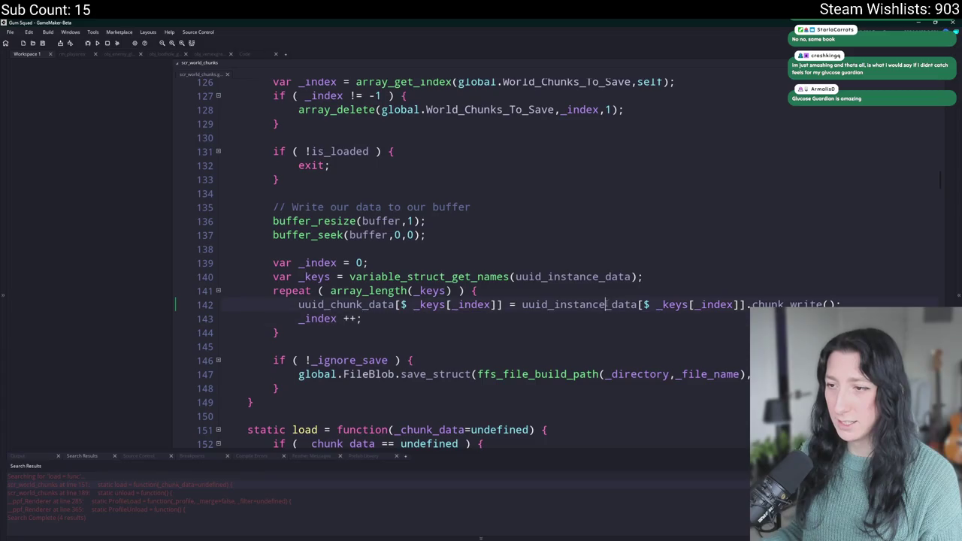
double_click(607, 305)
left_click(744, 373)
left_click(472, 373)
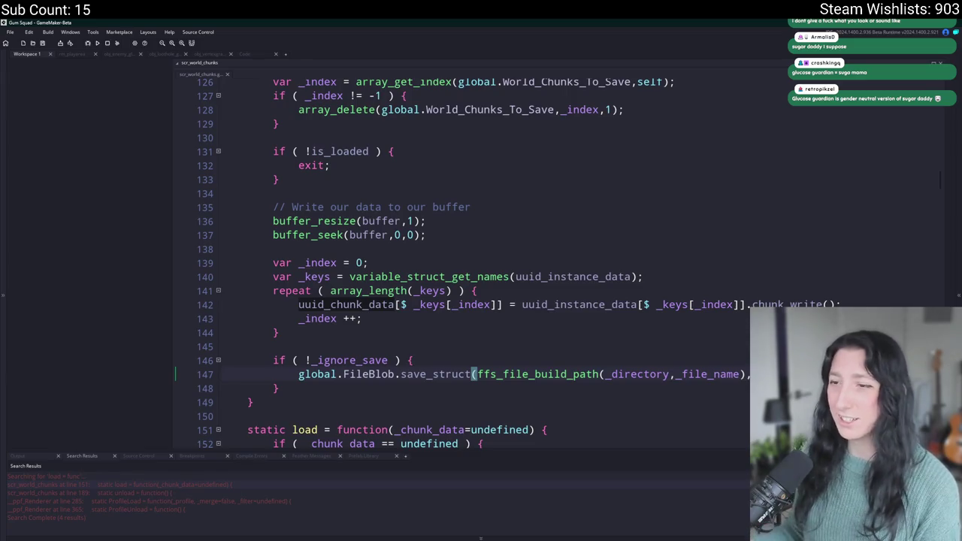
scroll(474, 263, "up", 3)
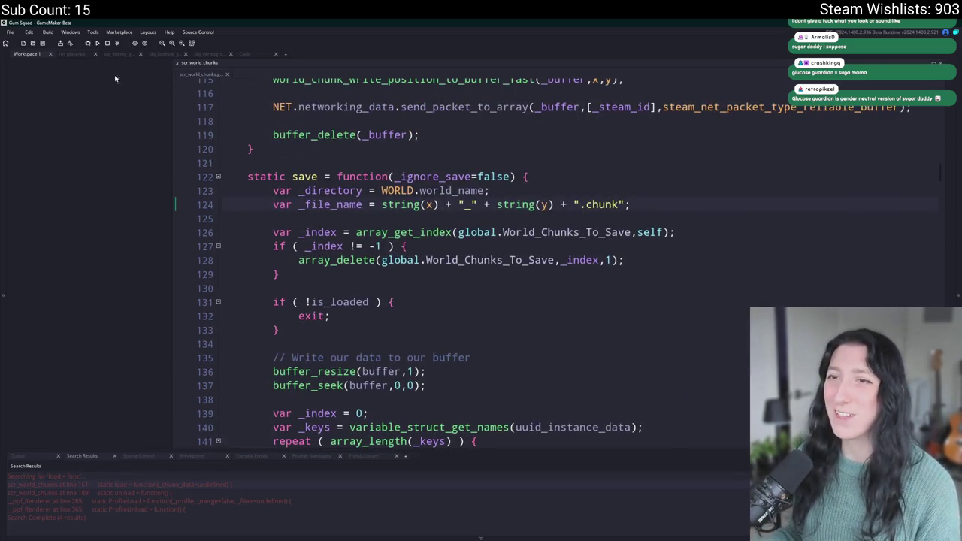
Find the chunk_write() matches within scr_world_chunks, returning to the call on line 142
scroll(117, 121, "up", 5)
key("ctrl+f")
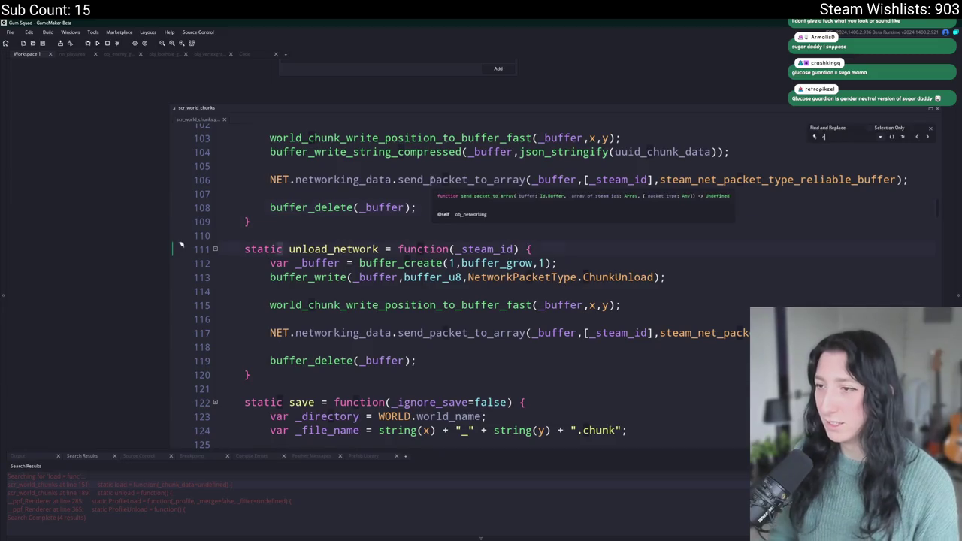
type("hunk_write()")
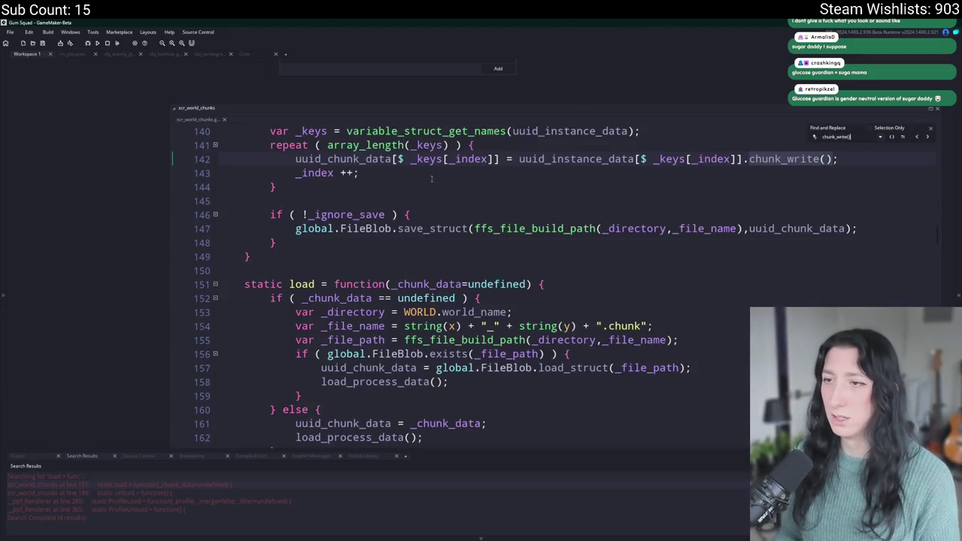
left_click(913, 138)
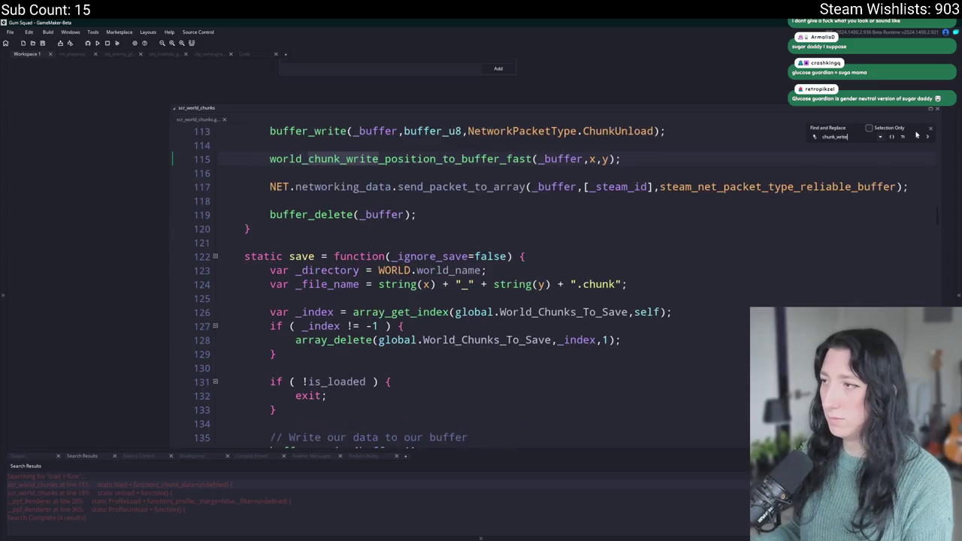
left_click(909, 137)
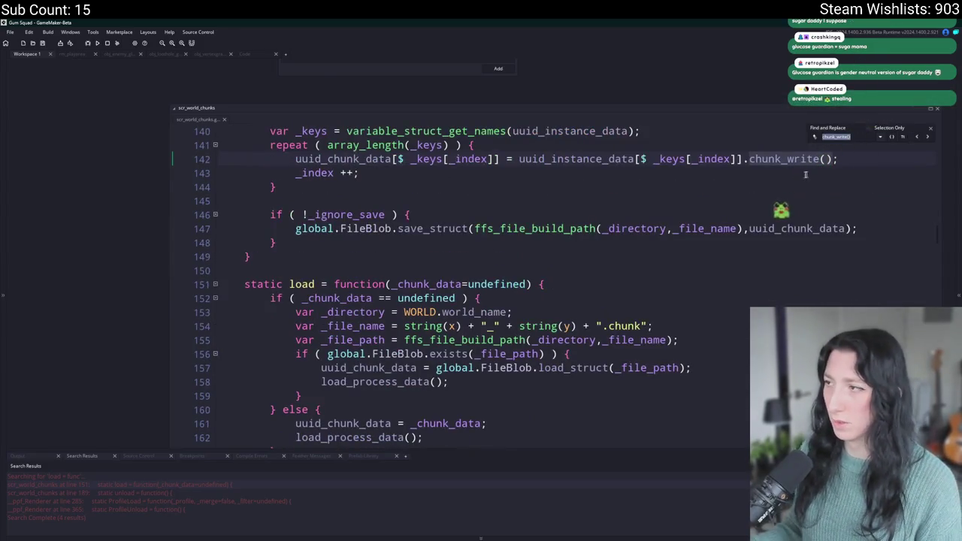
Search all files for chunk_write() and open the map entity write result on line 272
key("ctrl+shift+f")
key("Return")
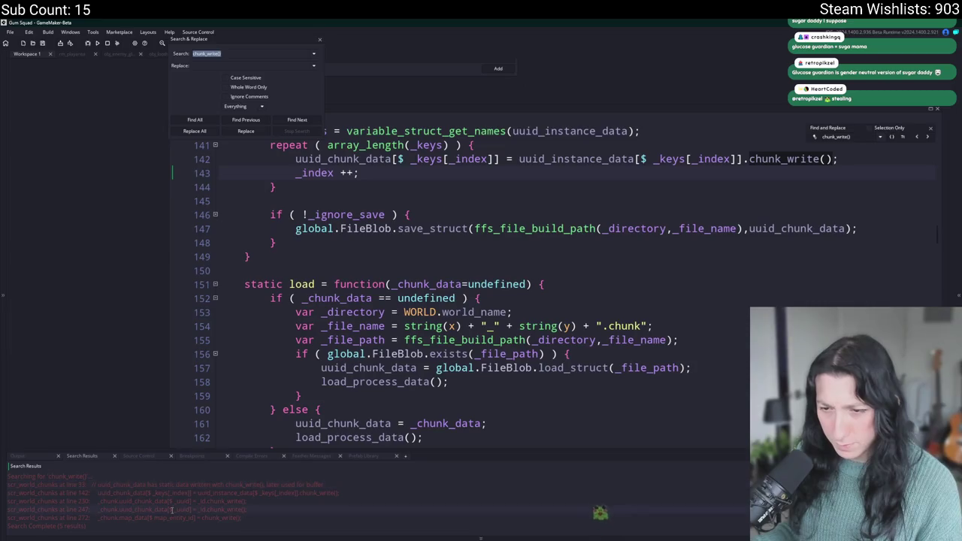
double_click(173, 517)
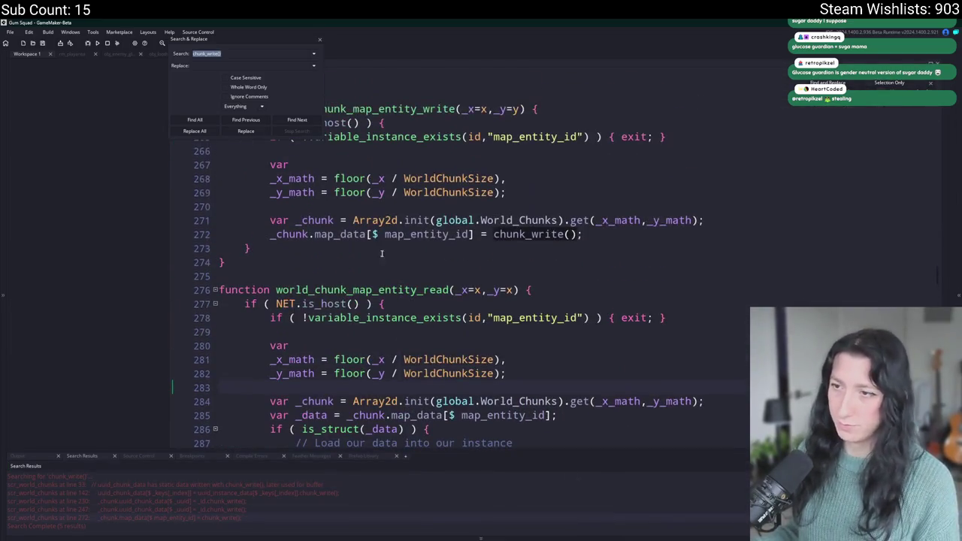
left_click(319, 40)
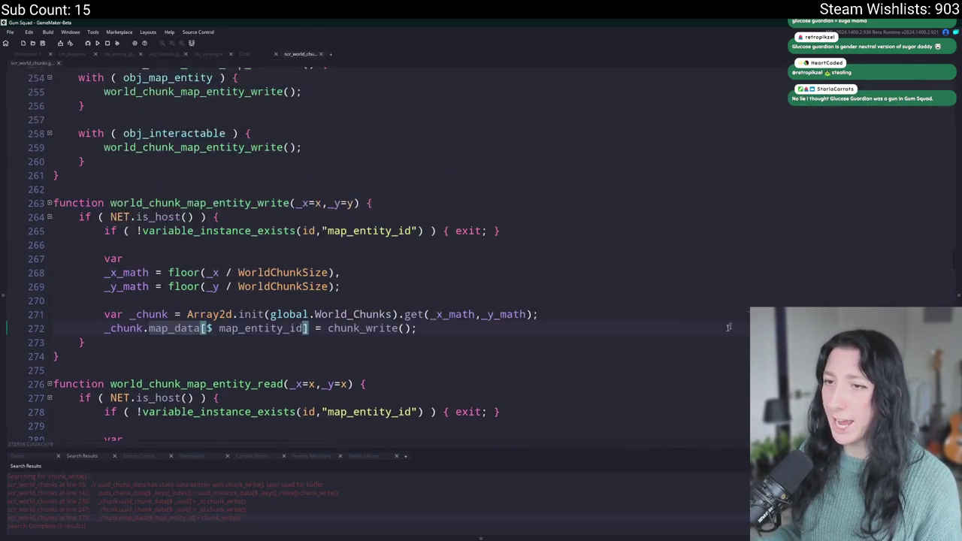
Look over world_chunk_write_map_entities, check the Code tab, then return to scr_world_chunks' save function
scroll(694, 325, "up", 4)
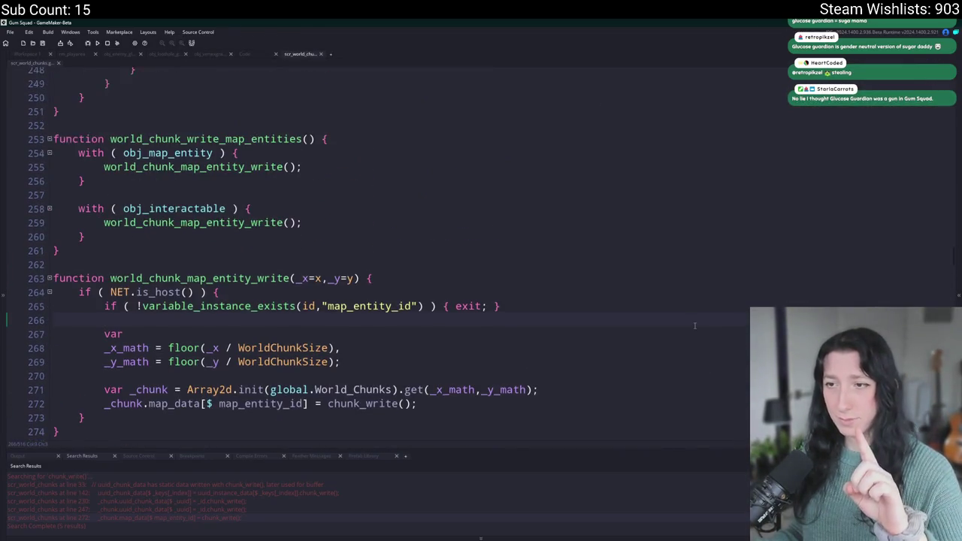
left_click(694, 327)
left_click(246, 54)
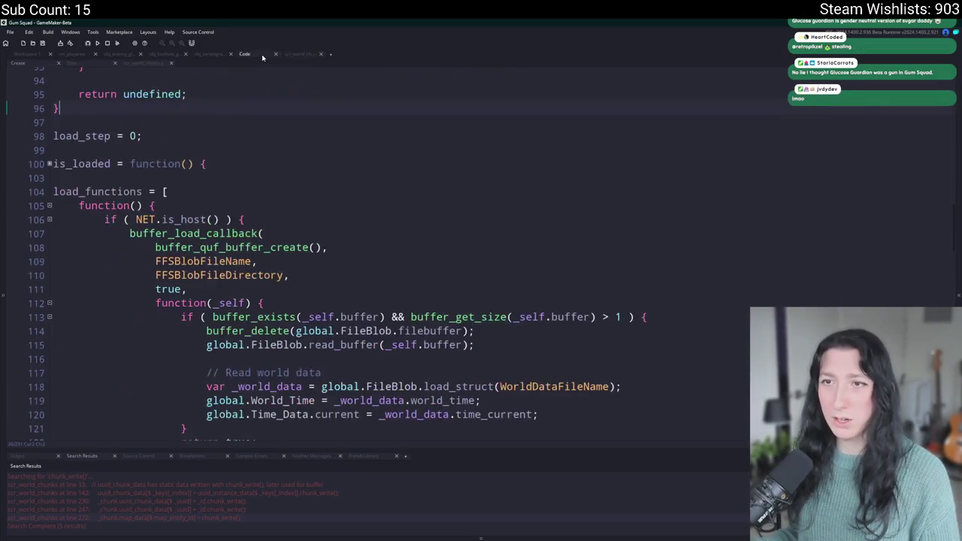
left_click(299, 54)
left_click(385, 184)
scroll(385, 193, "up", 2)
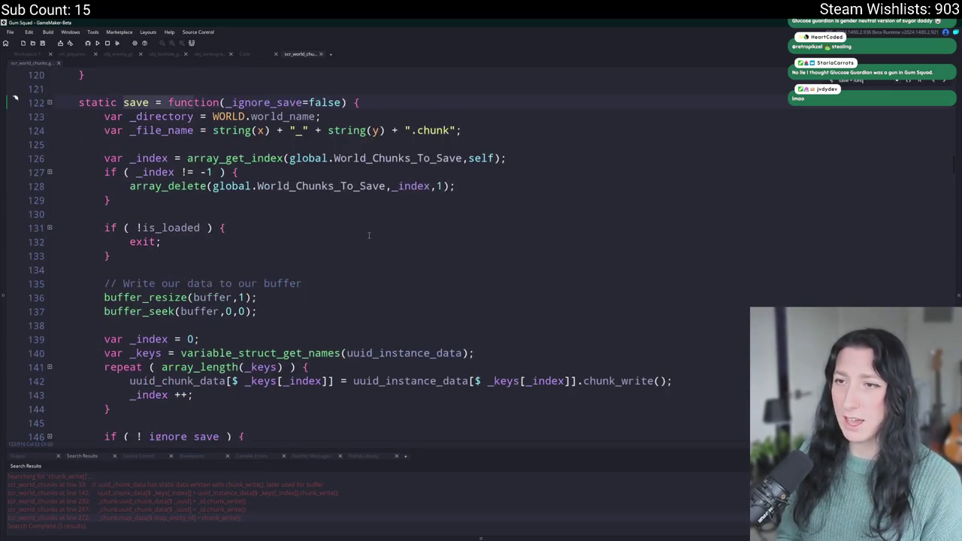
scroll(642, 282, "down", 1)
scroll(642, 281, "down", 3)
left_click(622, 230)
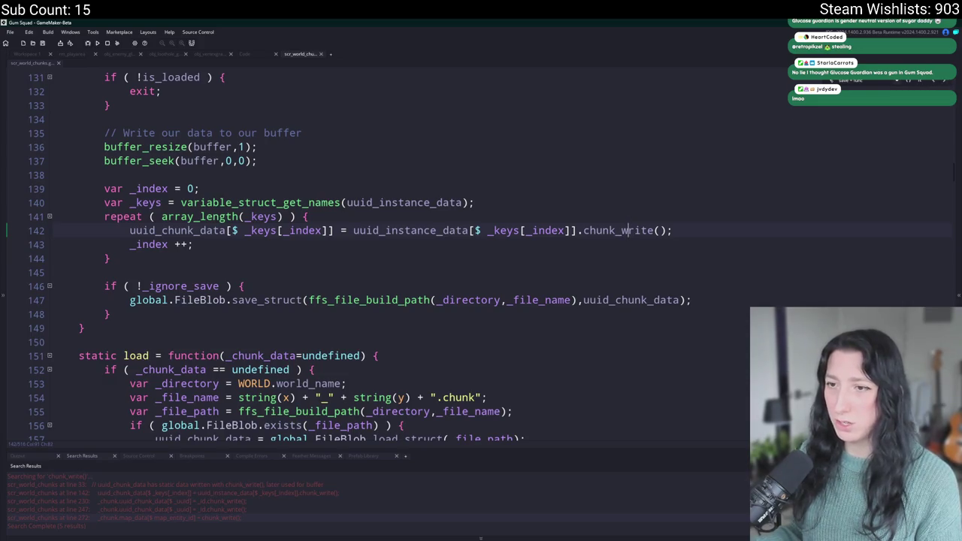
key("Down")
key("Down")
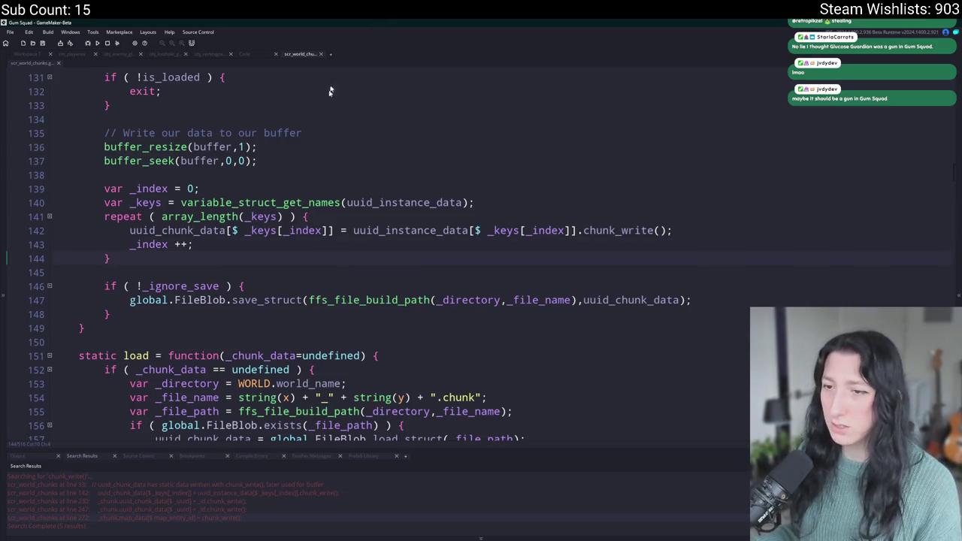
key("Return")
key("Return")
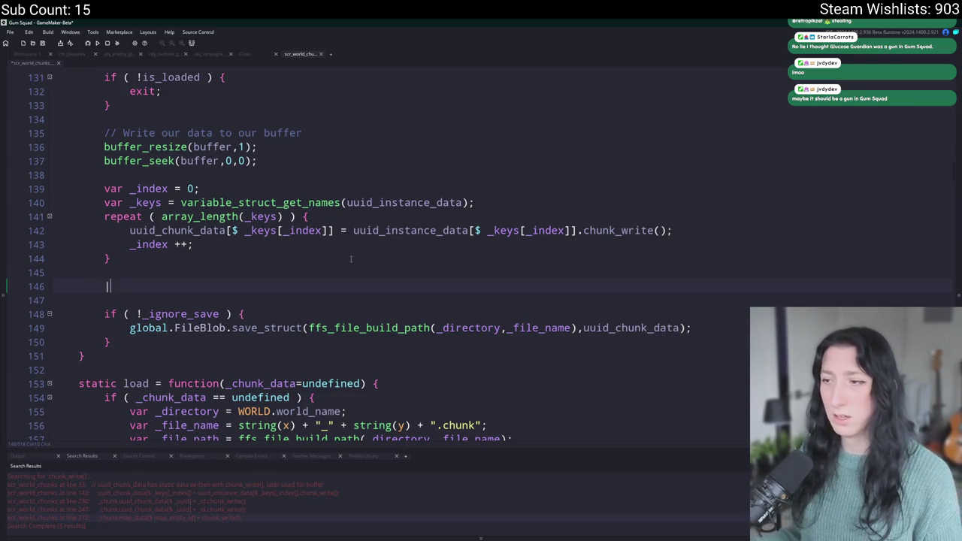
key("BackSpace")
scroll(409, 281, "up", 3)
left_click(541, 419)
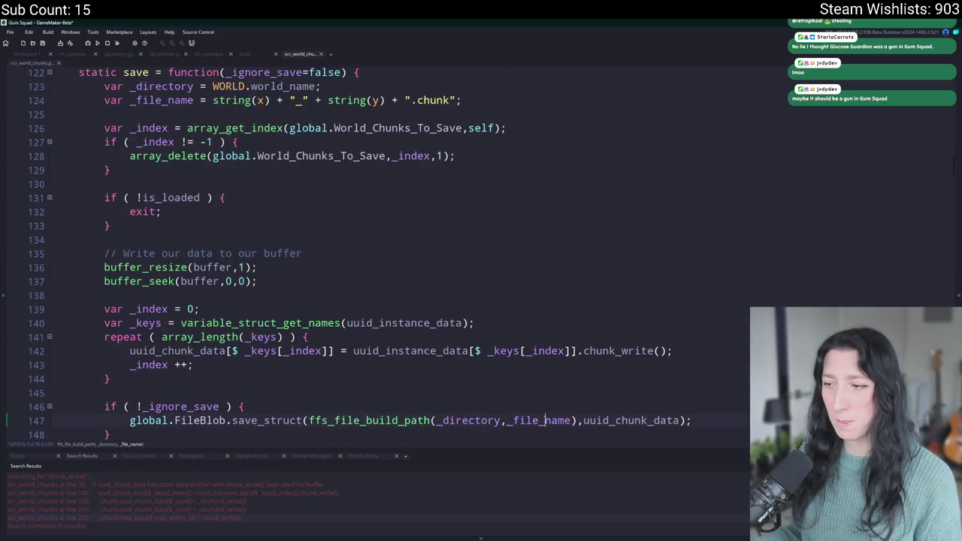
scroll(532, 404, "up", 1)
scroll(448, 107, "down", 1)
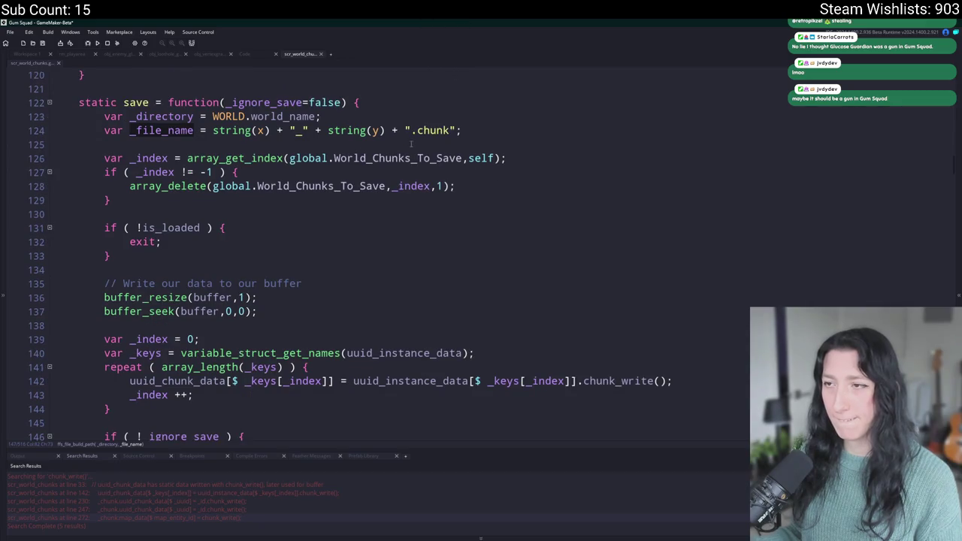
scroll(412, 127, "down", 1)
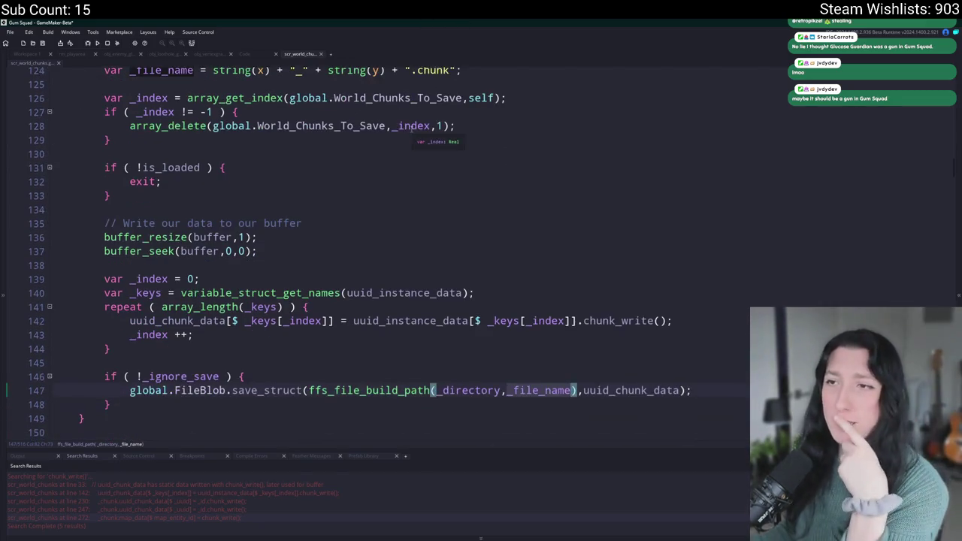
scroll(401, 177, "down", 1)
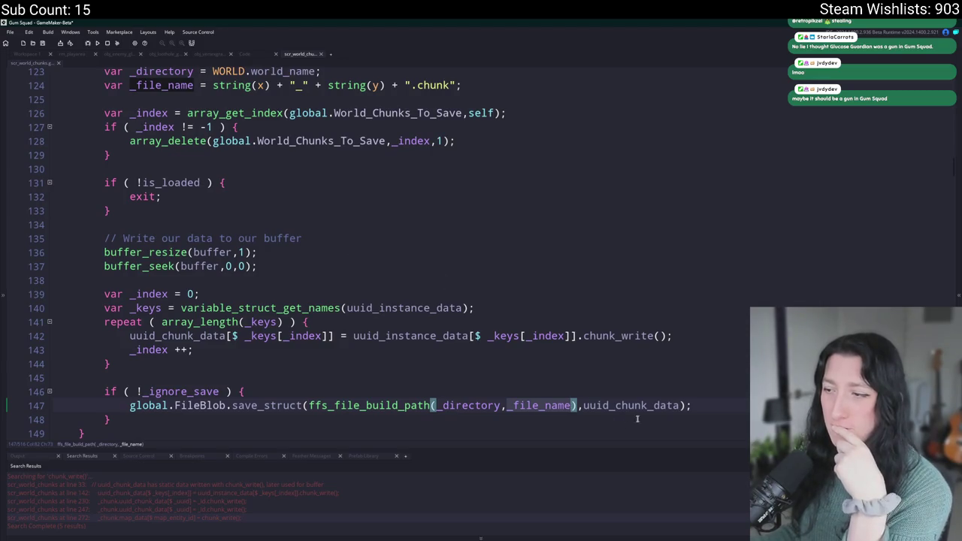
key("Down")
left_click(681, 406)
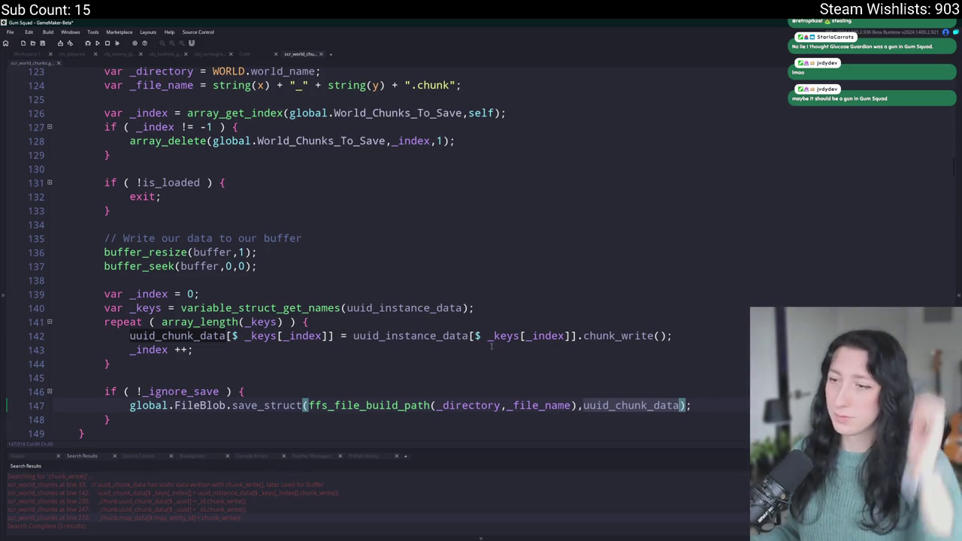
left_click(574, 336)
scroll(469, 331, "down", 6)
scroll(470, 331, "up", 2)
scroll(524, 134, "down", 2)
scroll(549, 121, "up", 2)
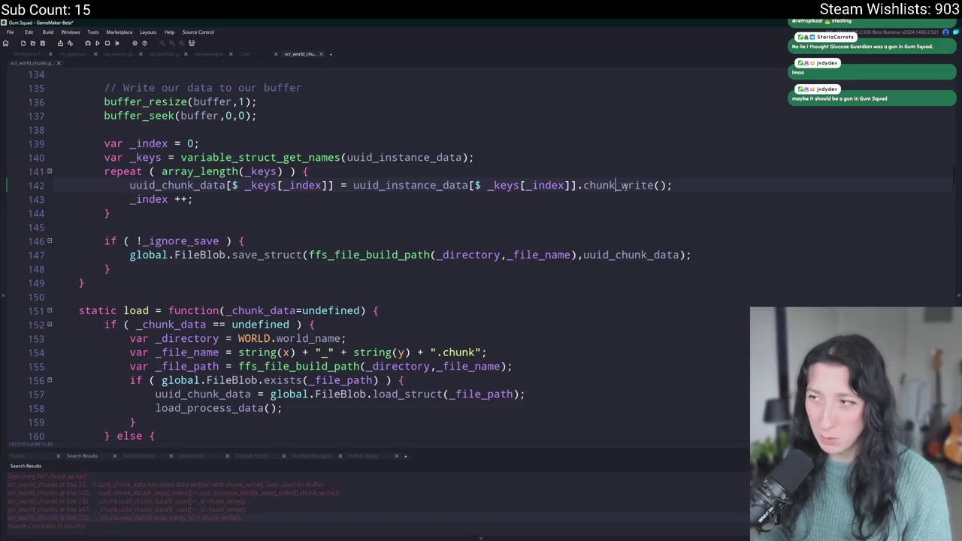
left_click(700, 188)
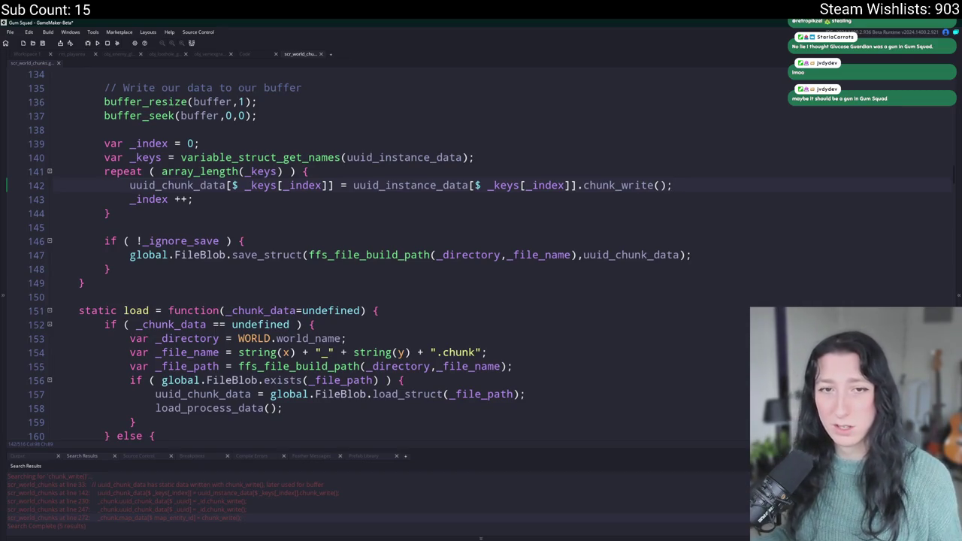
left_click(439, 201)
left_click(679, 187)
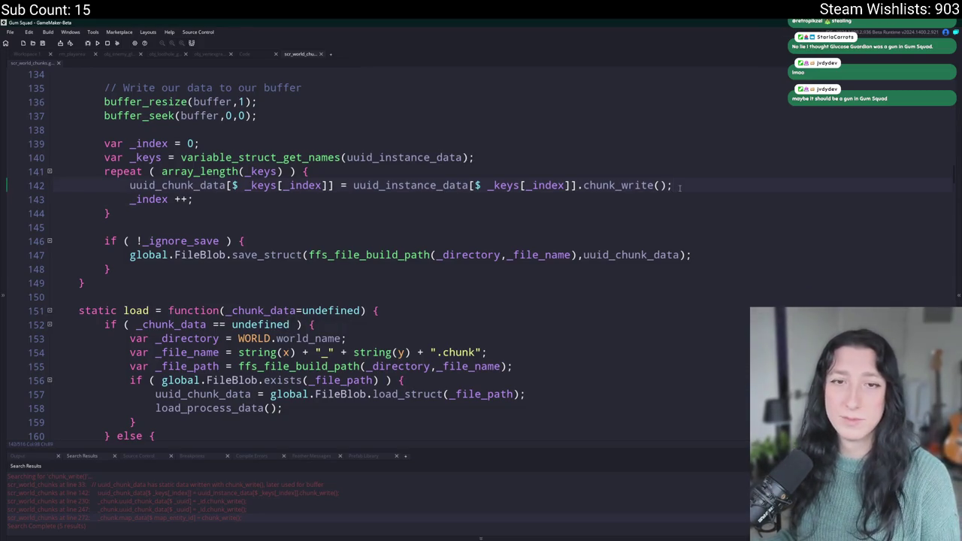
key("Return")
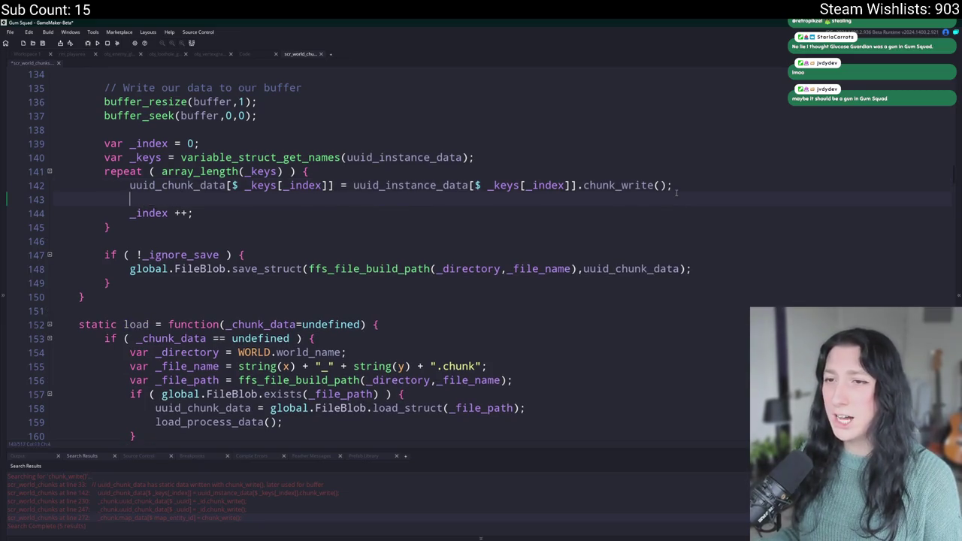
key("BackSpace")
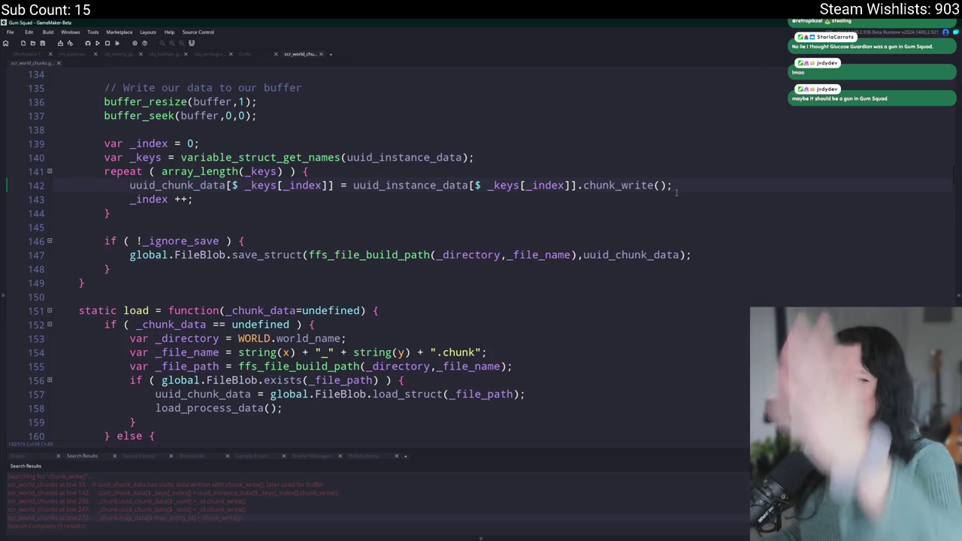
double_click(197, 185)
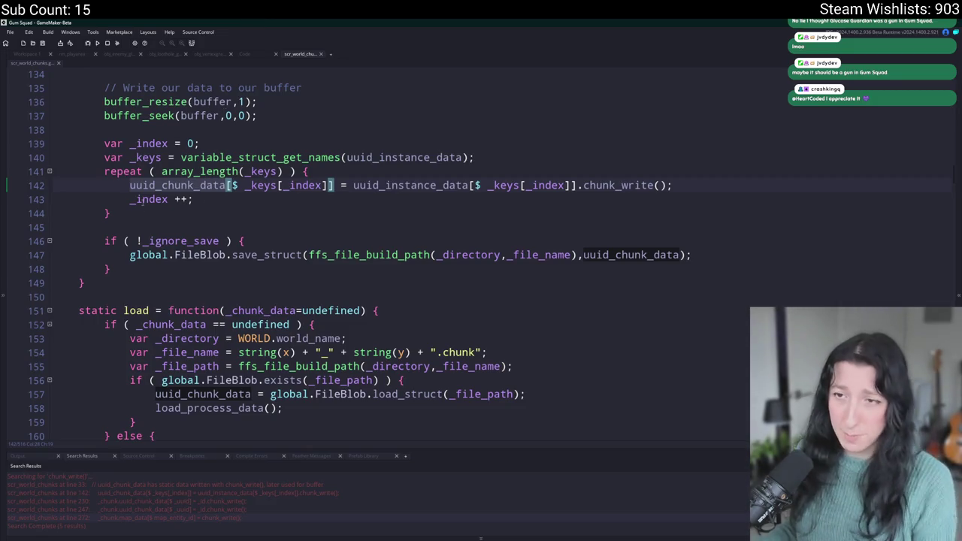
Add a '// UUID Entities' comment line above the save function's loop
left_click(121, 216)
key("shift+Up")
key("shift+Up")
key("shift+Up")
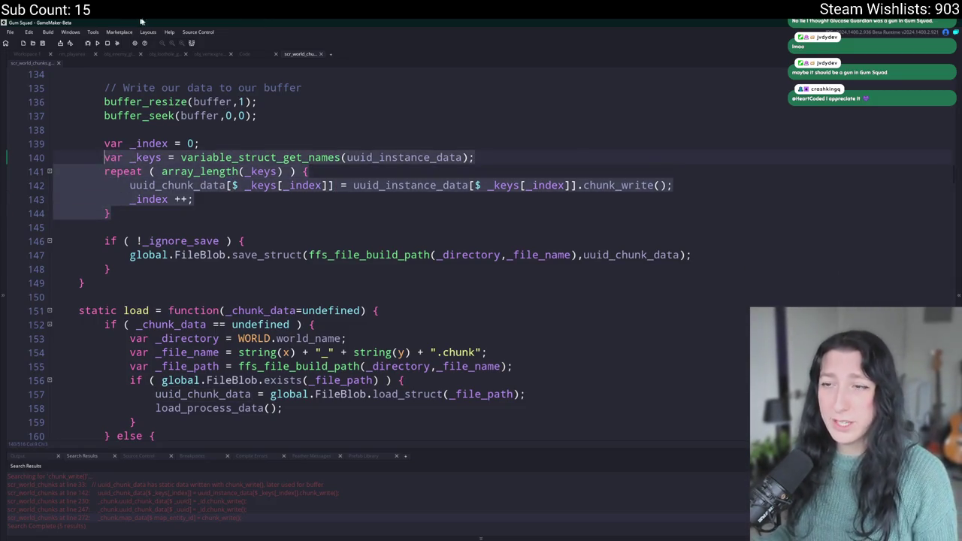
left_click(125, 211)
left_click_drag(125, 211, 107, 129)
left_click(114, 134)
key("Return")
type("// UUID")
key("BackSpace")
key("BackSpace")
type("UID")
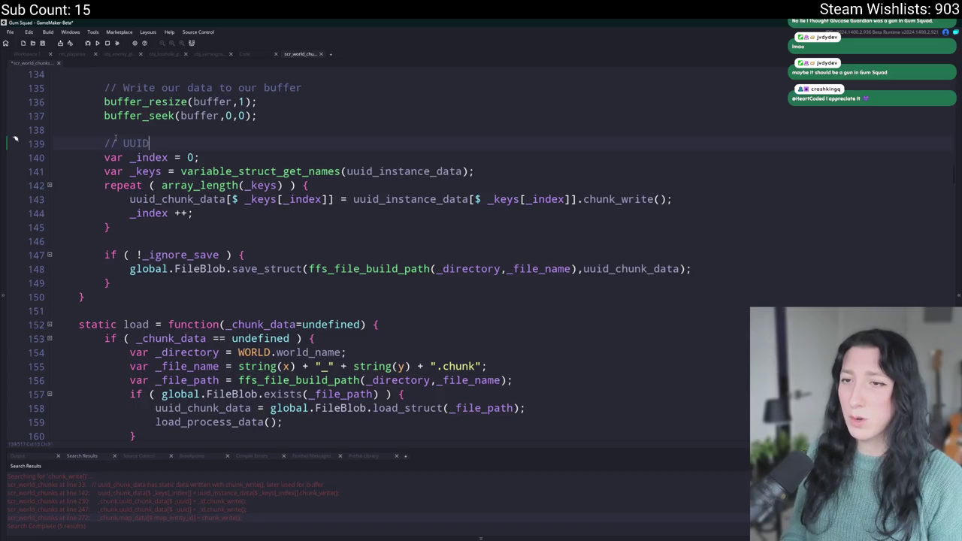
type(" Entities")
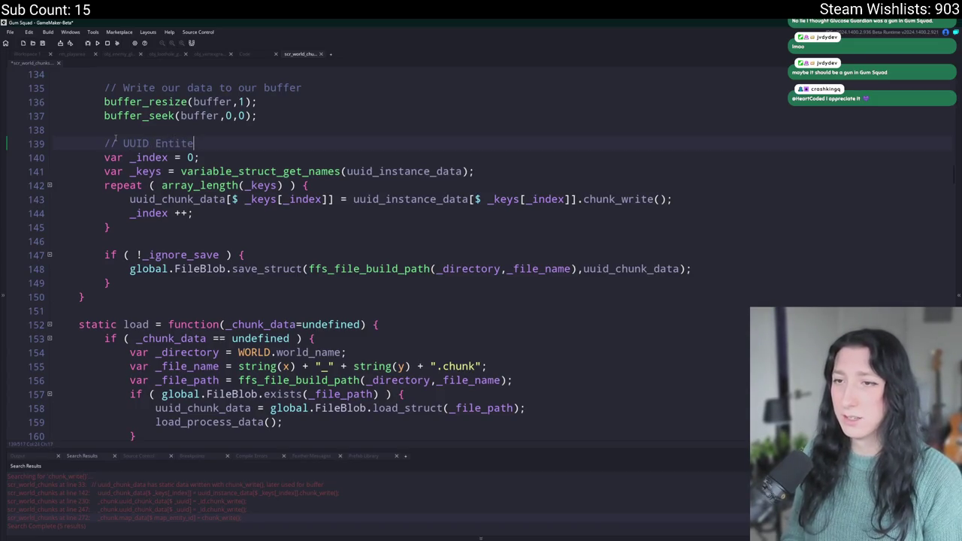
Duplicate the commented loop, rename its comment to 'Map Entities', and take keys from map_data
mouse_move(111, 227)
left_mouse_down()
mouse_move(120, 141)
mouse_move(54, 129)
left_mouse_up()
key("ctrl+d")
left_click(149, 255)
double_click(139, 254)
type("Map")
scroll(226, 255, "down", 2)
double_click(359, 223)
type("map_data")
left_click(254, 237)
left_click(225, 250)
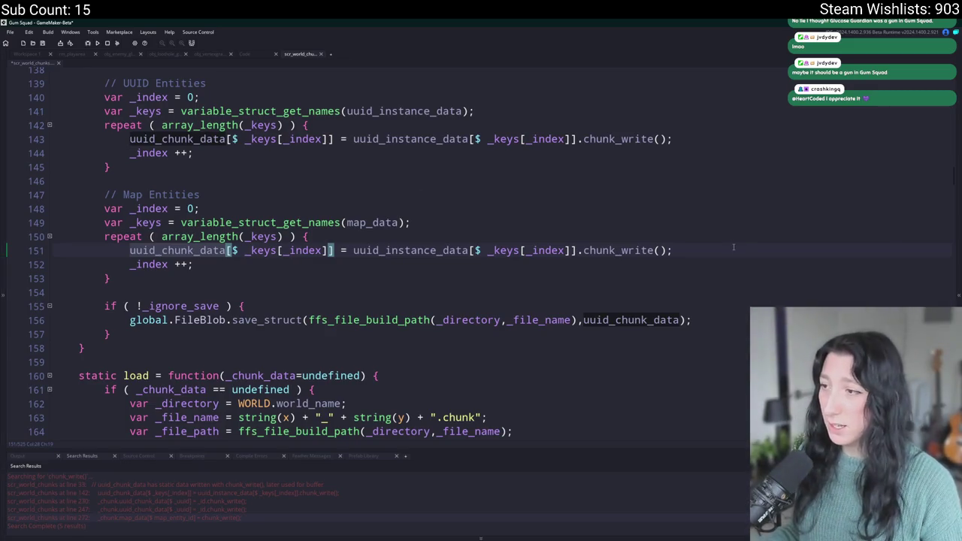
Replace uuid_instance_data with map_data on line 151 so each entry comes from map_data
left_click(734, 247)
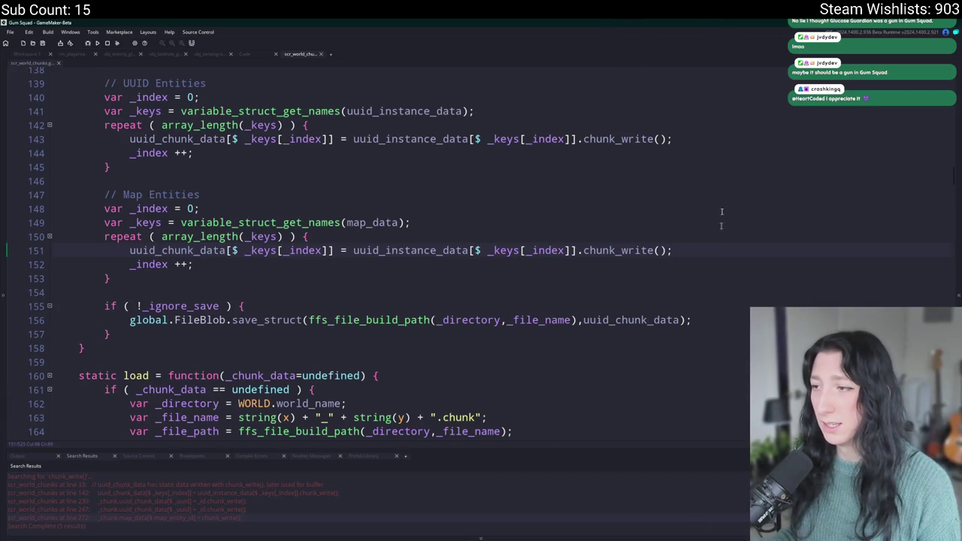
scroll(455, 211, "up", 1)
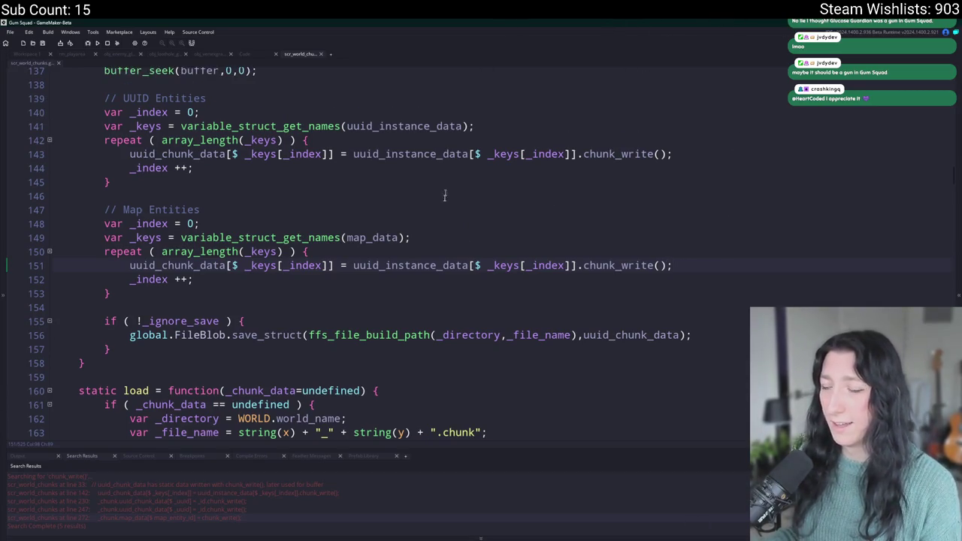
double_click(384, 266)
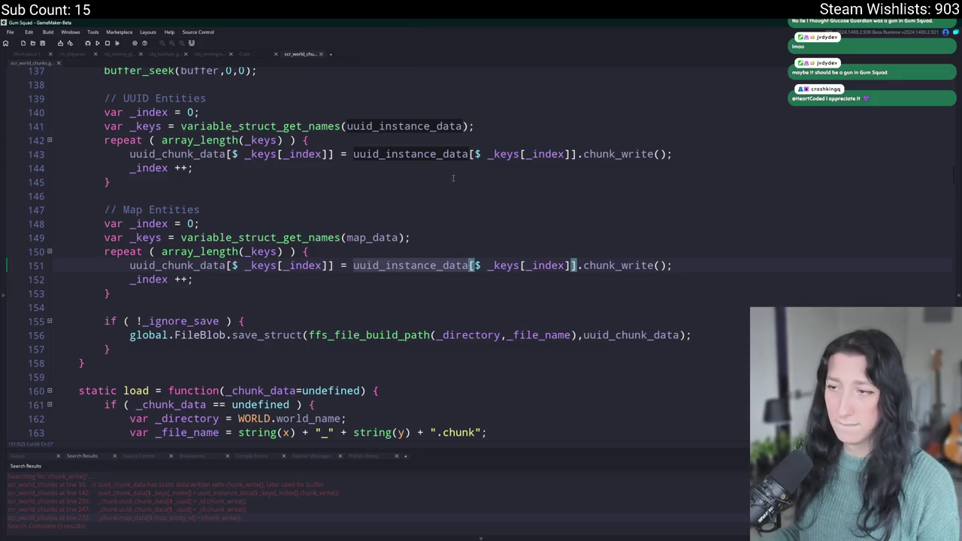
type("map_data")
left_click(387, 264)
key("Right")
key("Right")
key("Right")
key("Left")
key("Left")
key("Left")
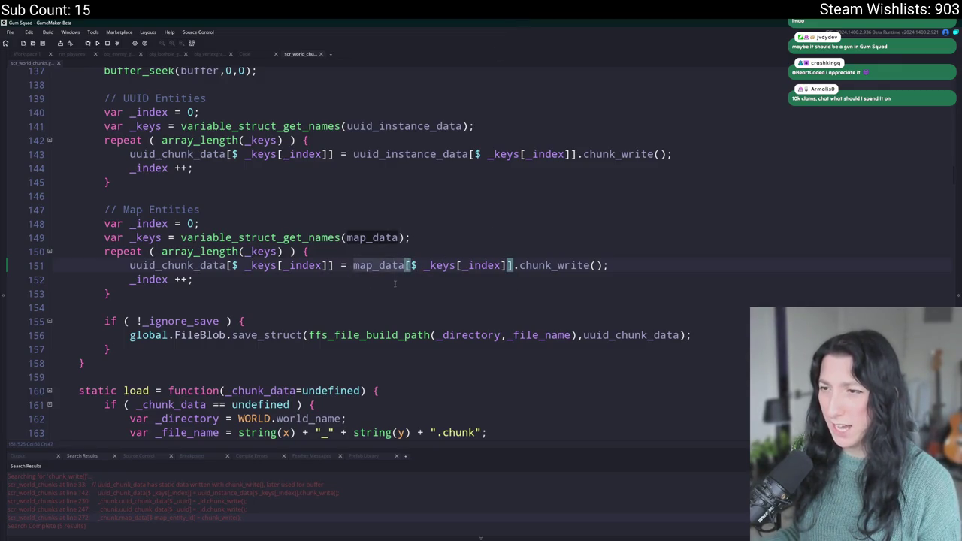
key("Right")
key("Right")
key("Left")
key("Left")
key("Left")
key("Right")
key("Right")
key("Right")
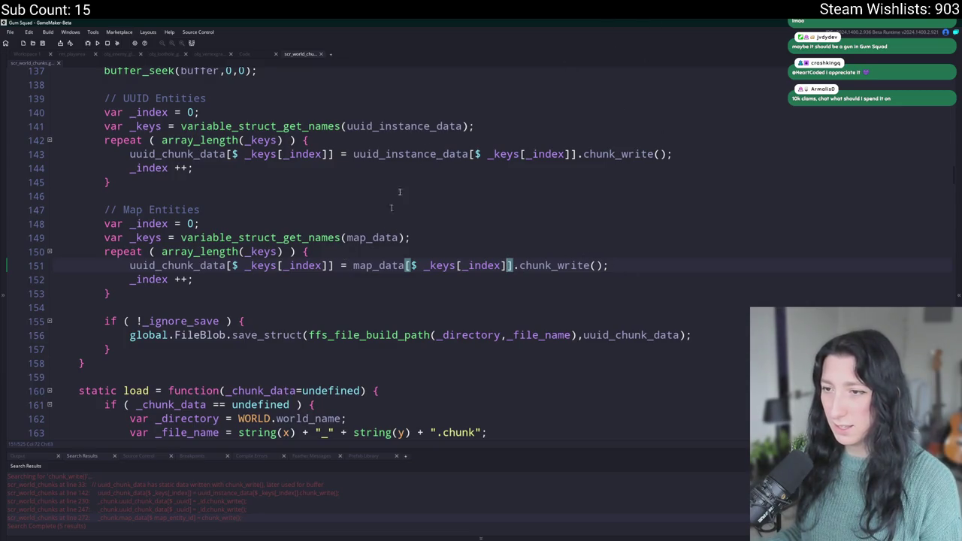
left_click(606, 265)
key("Left")
key("Left")
key("Left")
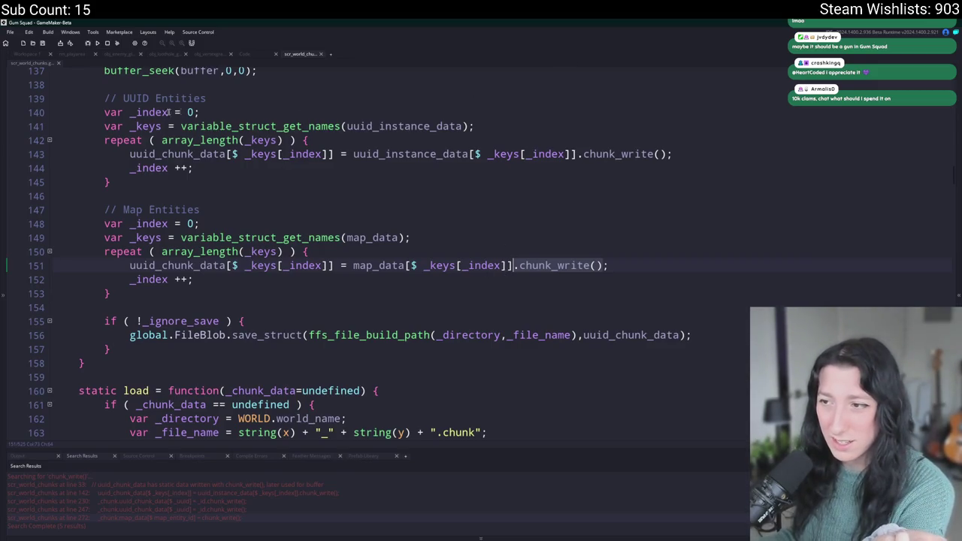
left_click(28, 54)
key("ctrl+t")
type("chunk_write")
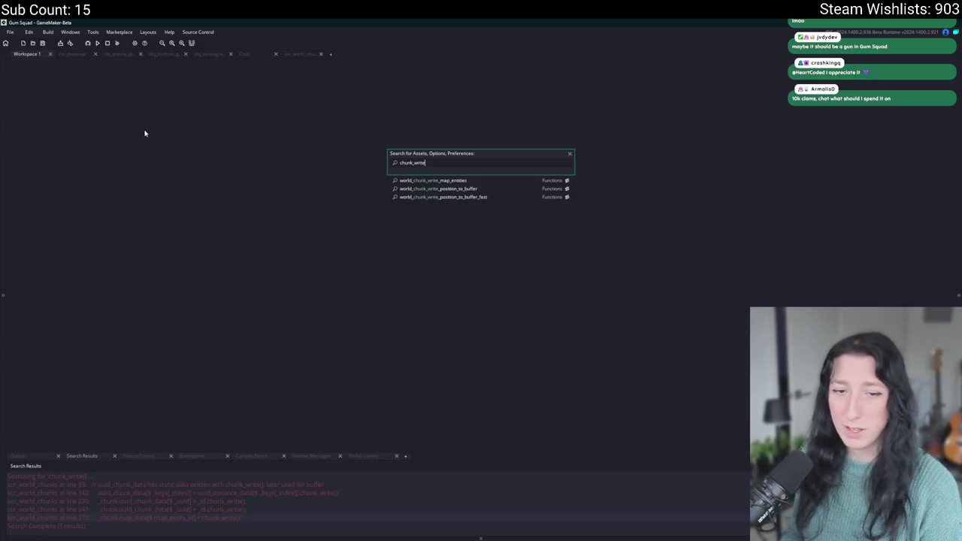
key("Return")
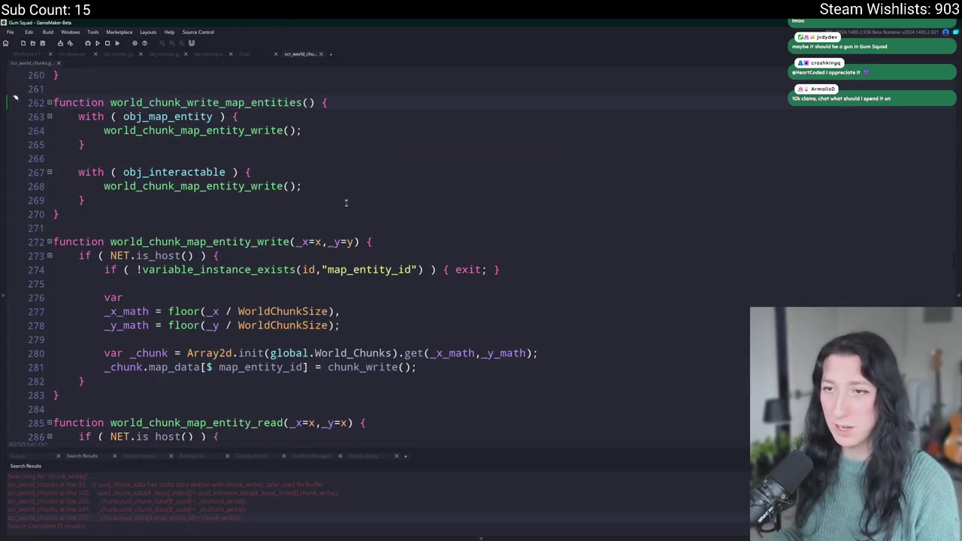
left_click(303, 160)
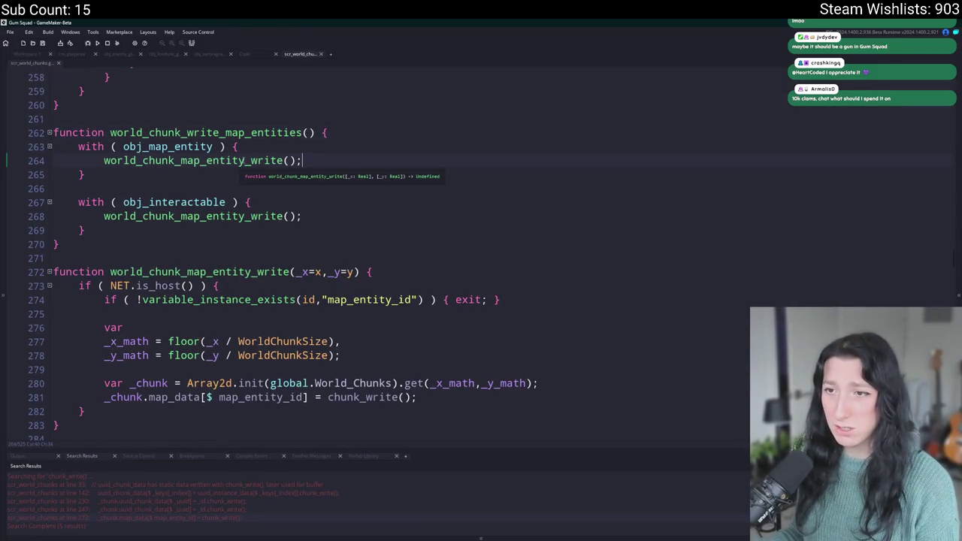
scroll(390, 215, "down", 3)
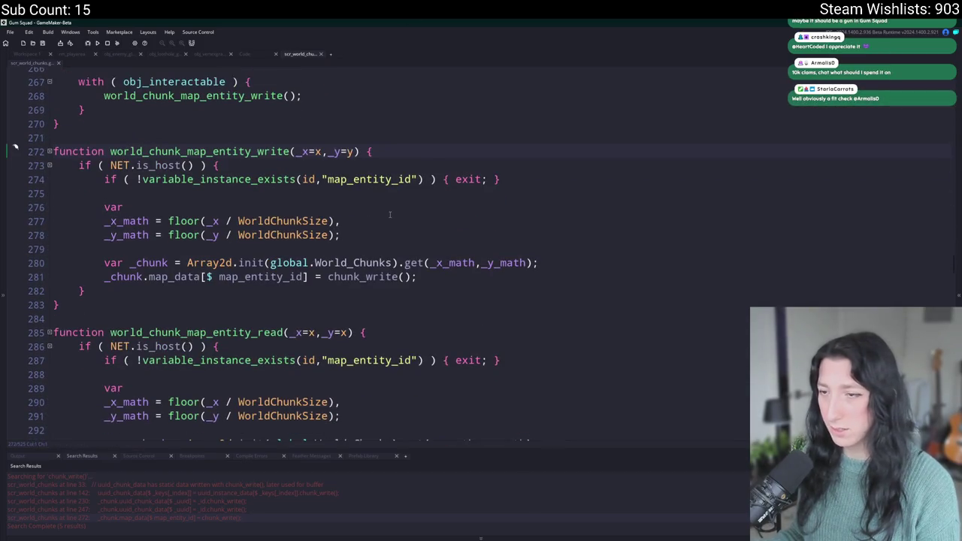
left_click(251, 276)
key("Down")
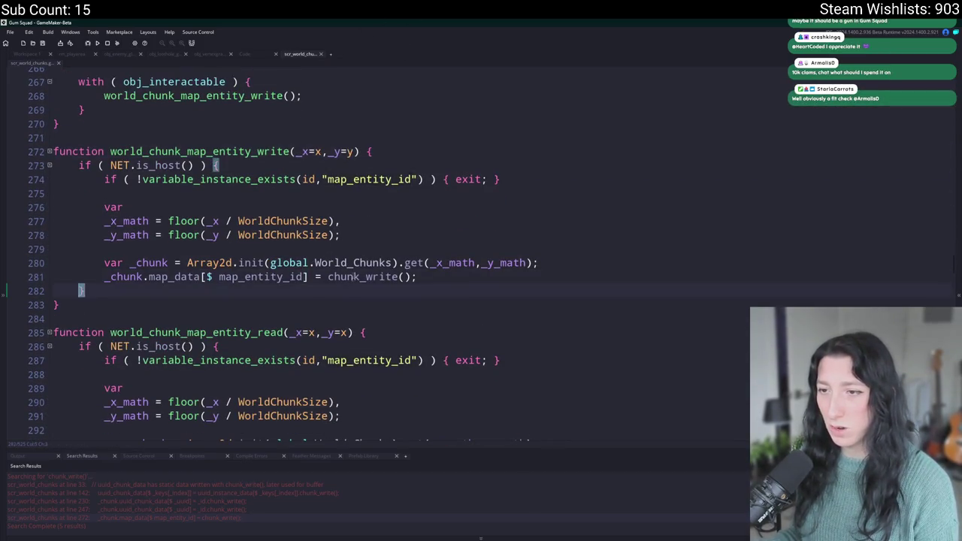
left_click(362, 276)
scroll(340, 267, "up", 2)
left_click(245, 169)
scroll(364, 188, "up", 1)
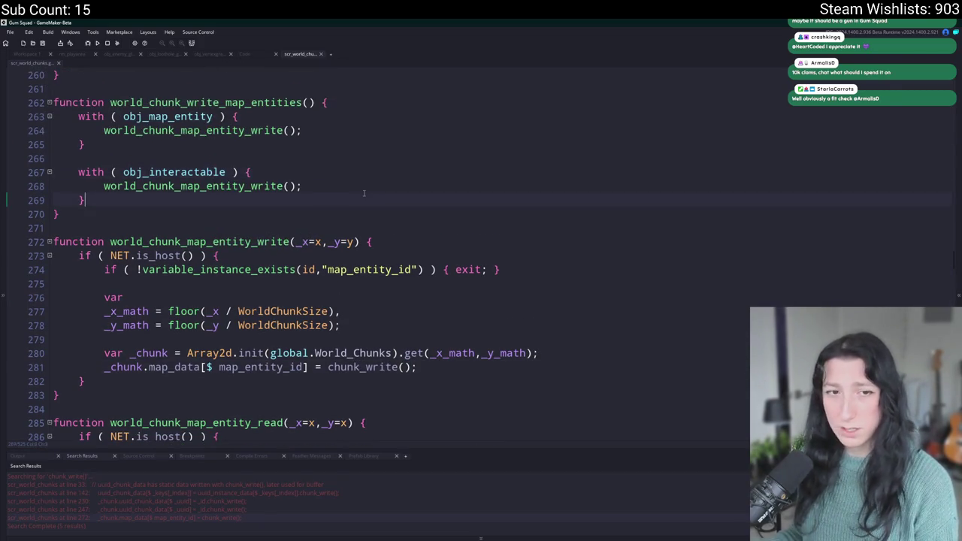
key("ctrl+t")
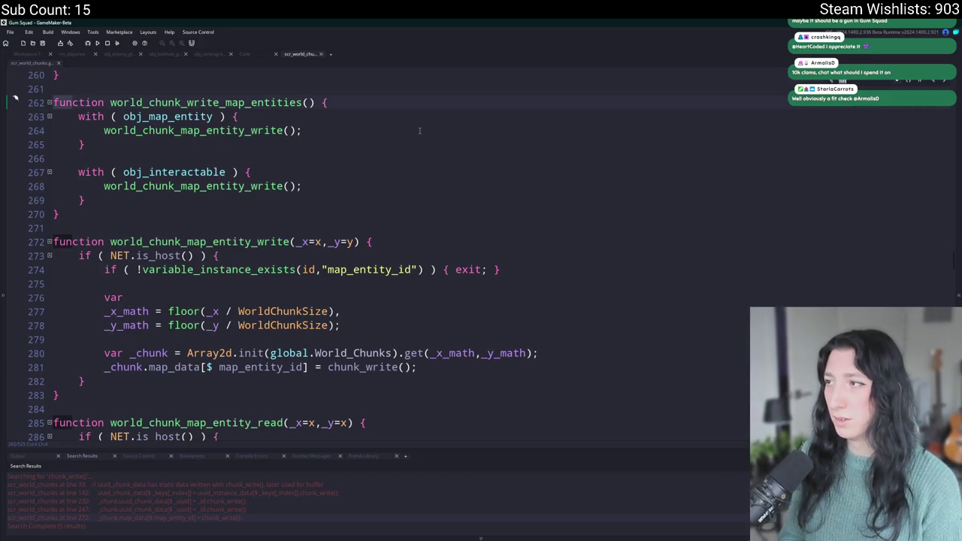
key("alt+Left")
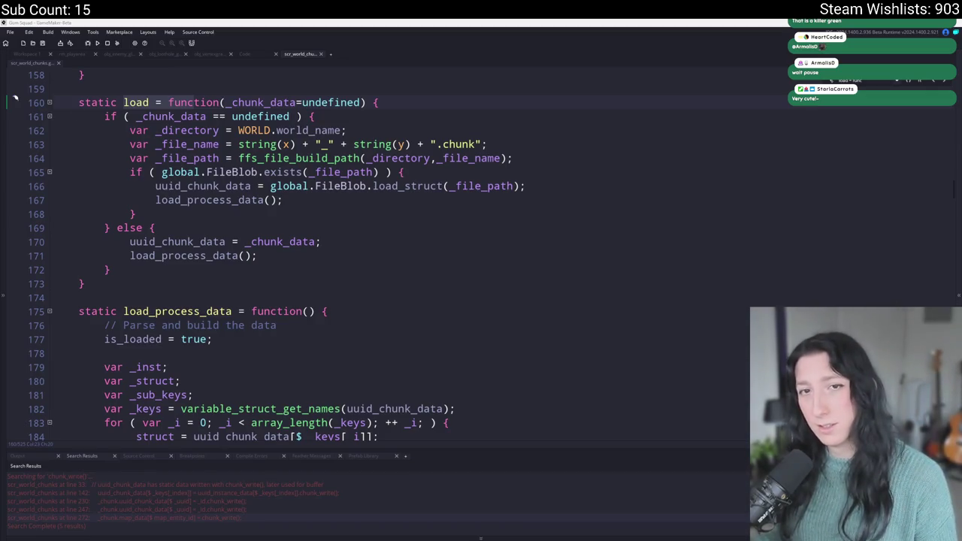
left_click(500, 114)
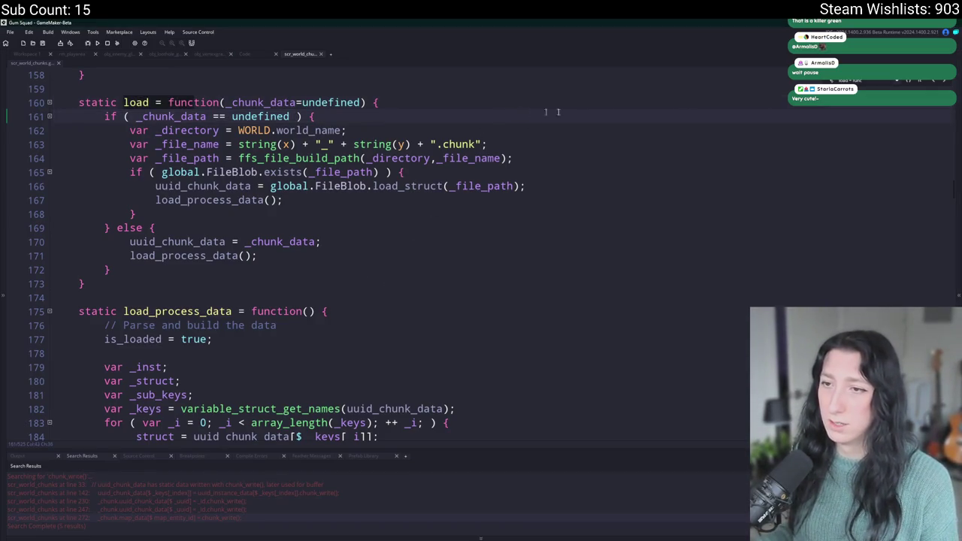
scroll(545, 106, "up", 2)
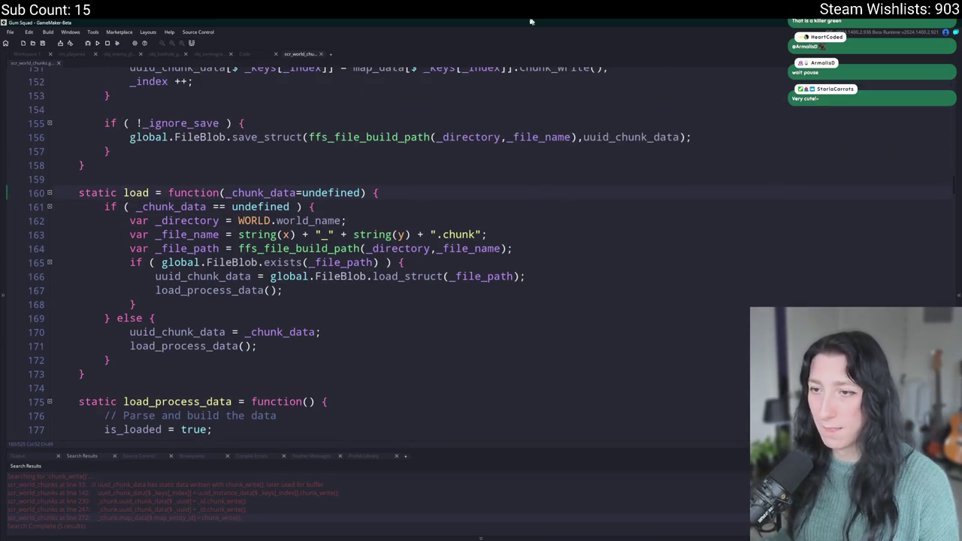
left_click(562, 253)
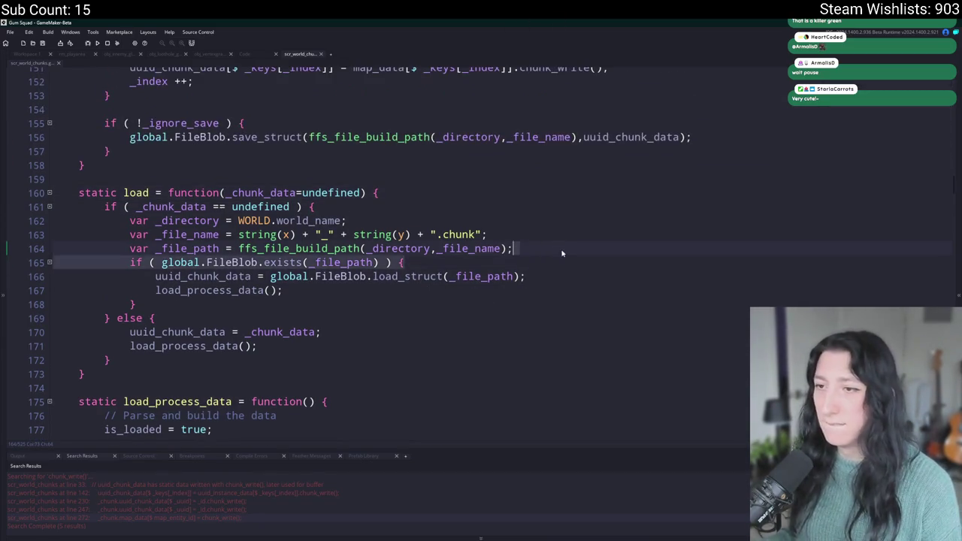
scroll(538, 264, "up", 2)
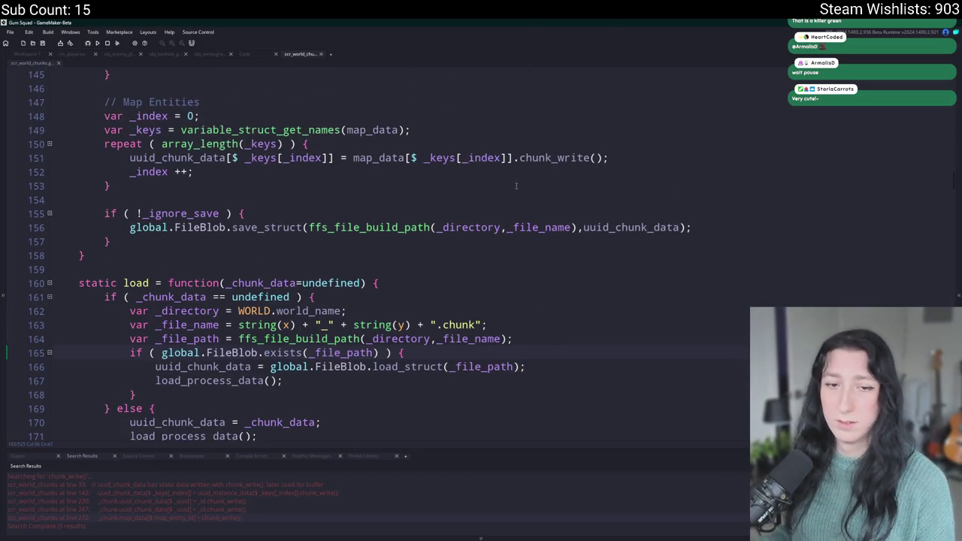